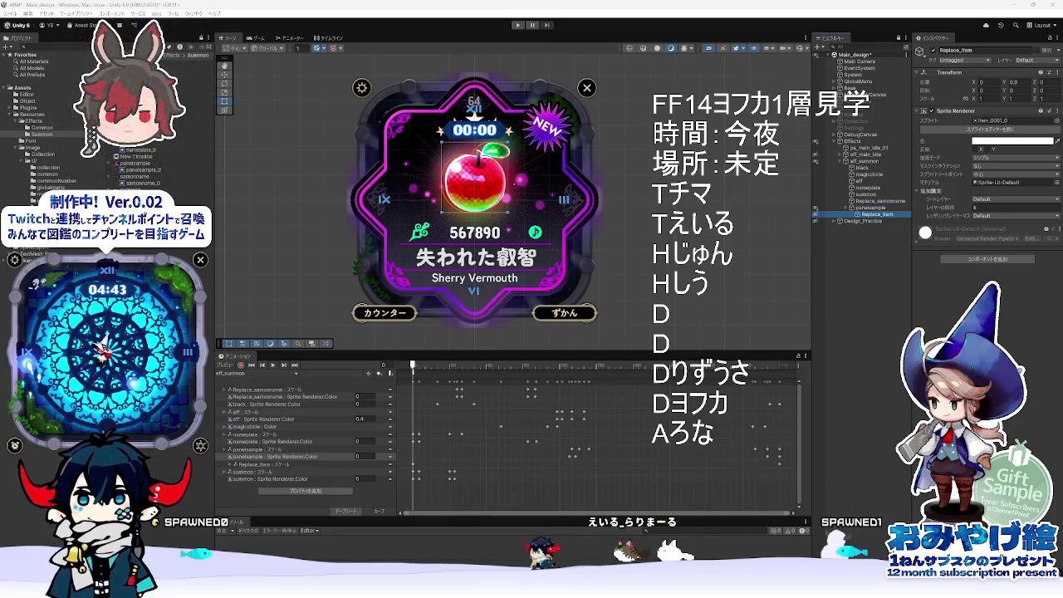
Scrub the summon clip to about frame 290, then select Replace_item, eff_summon and Design_Practice.
drag(469, 371, 792, 397)
click(863, 215)
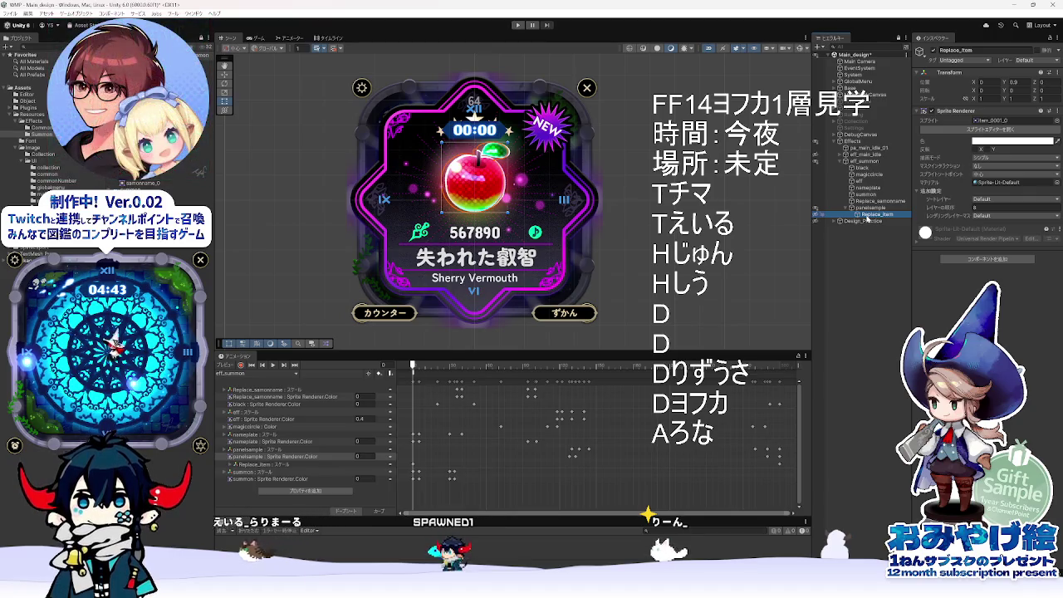
click(853, 161)
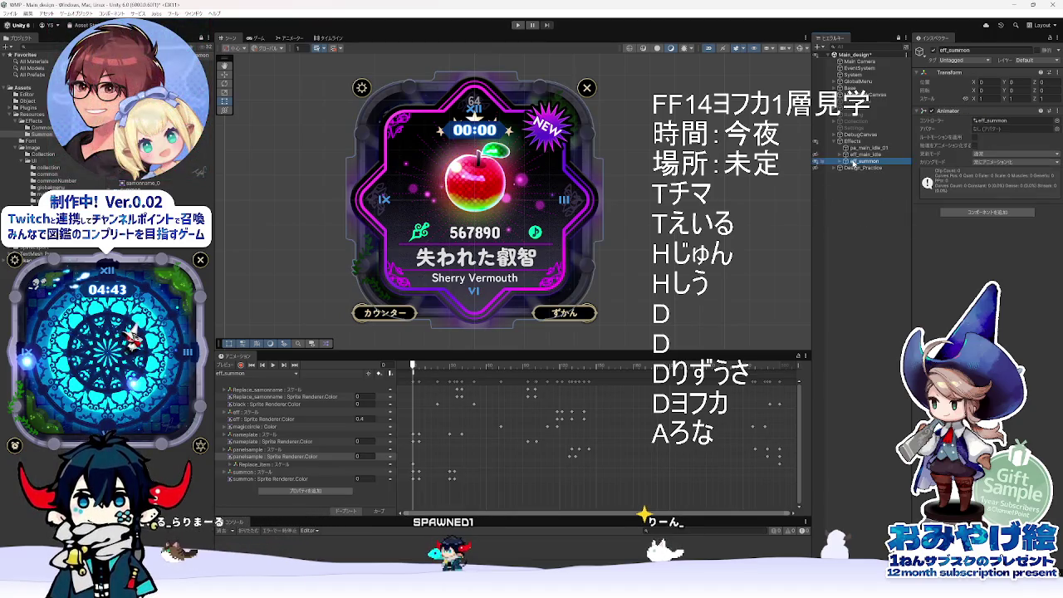
click(859, 168)
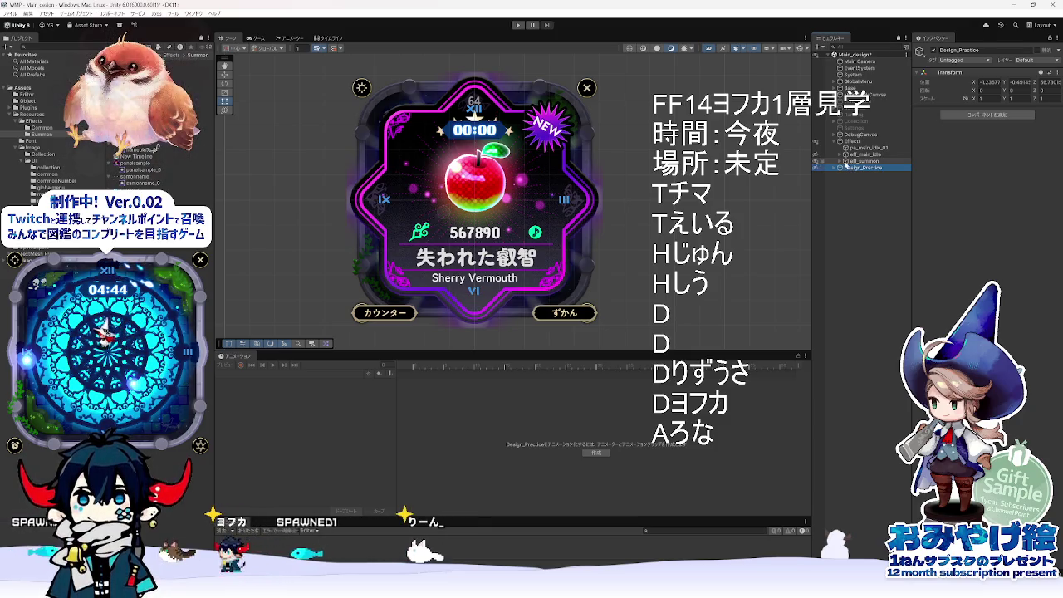
click(841, 161)
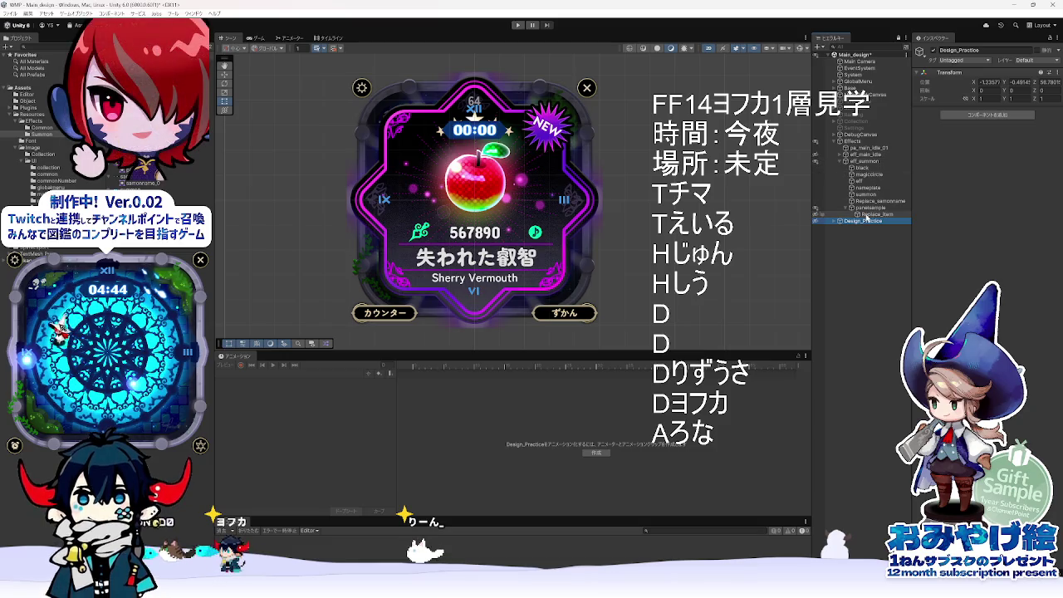
click(841, 161)
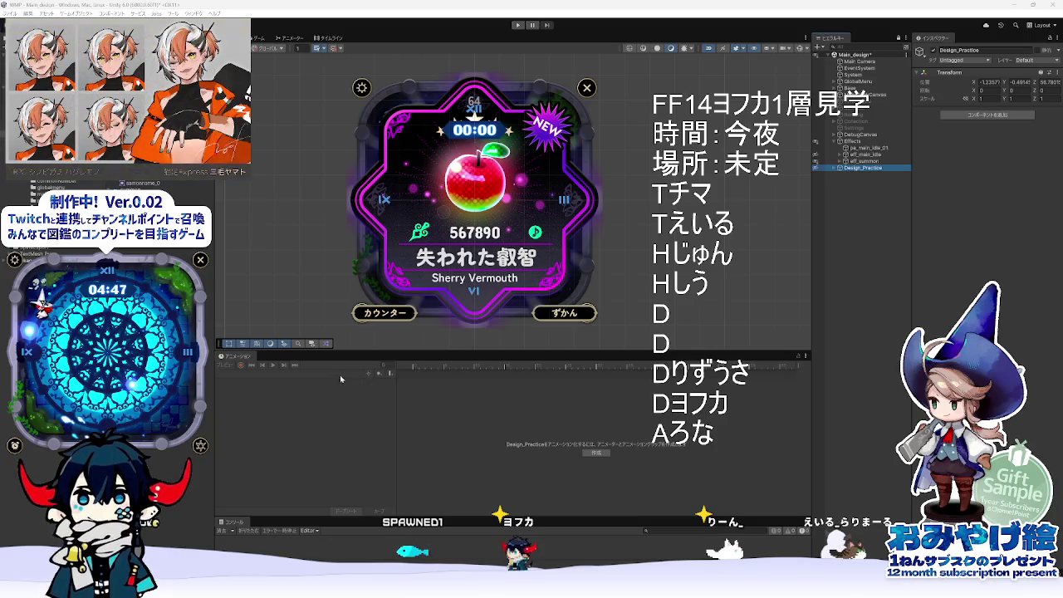
Select eff_summon and its black sprite child, then preview the clip at the apple card moment.
click(865, 161)
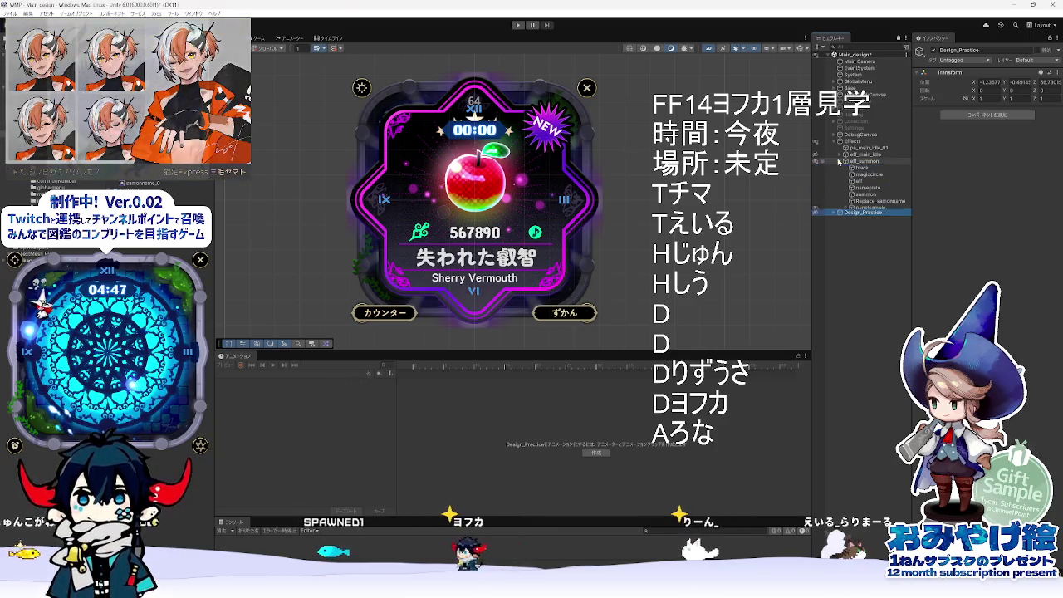
click(858, 168)
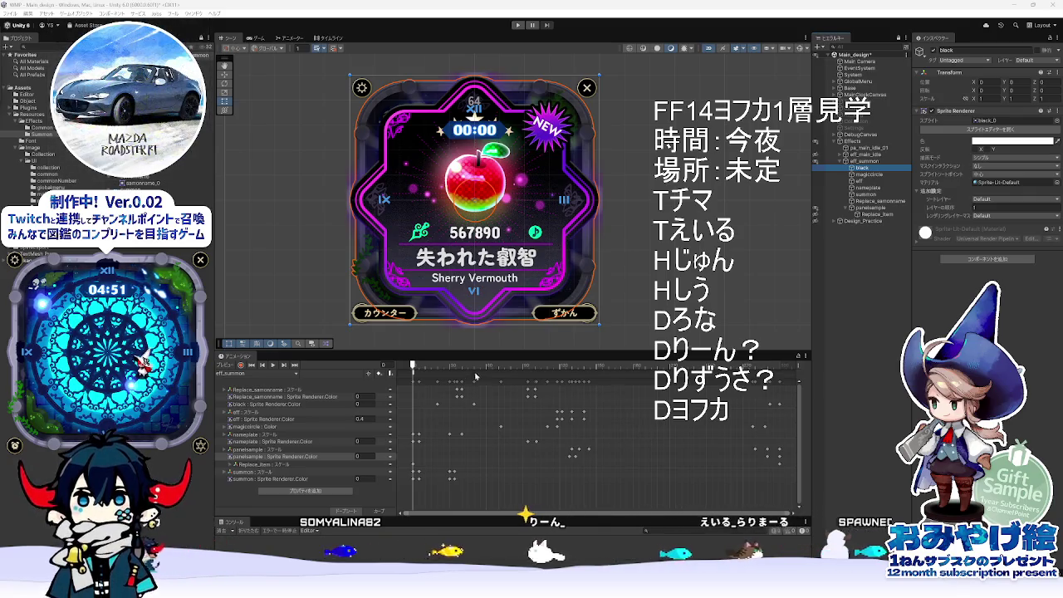
click(671, 366)
Rewind and play the summon preview, then compare card states around frames 150–168.
drag(671, 366, 394, 366)
click(650, 290)
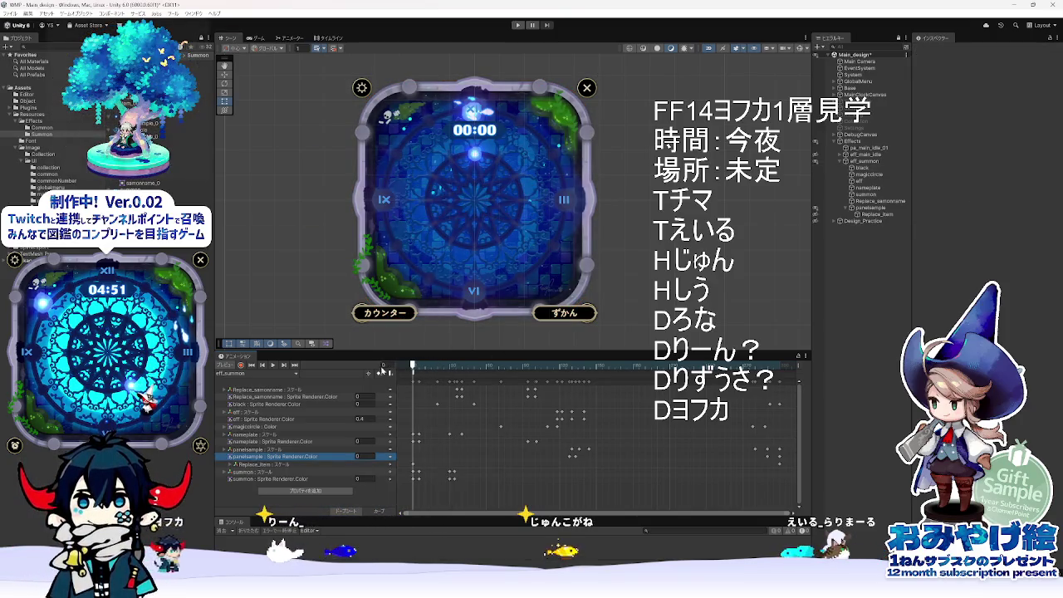
click(272, 365)
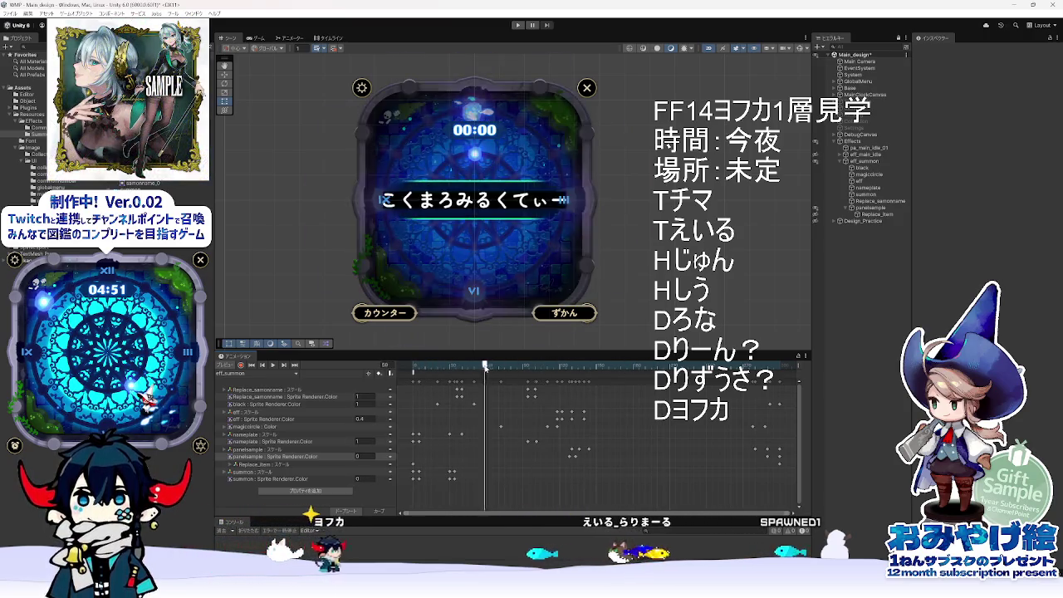
click(849, 369)
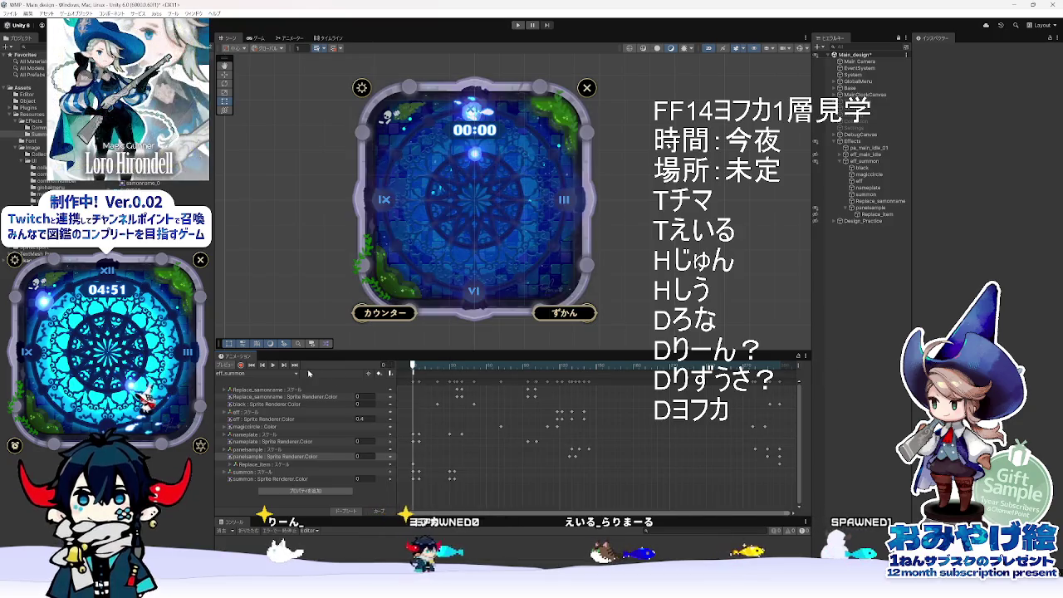
click(619, 366)
mouse_move(619, 376)
mouse_down()
mouse_move(511, 373)
mouse_move(596, 378)
mouse_move(563, 377)
mouse_up()
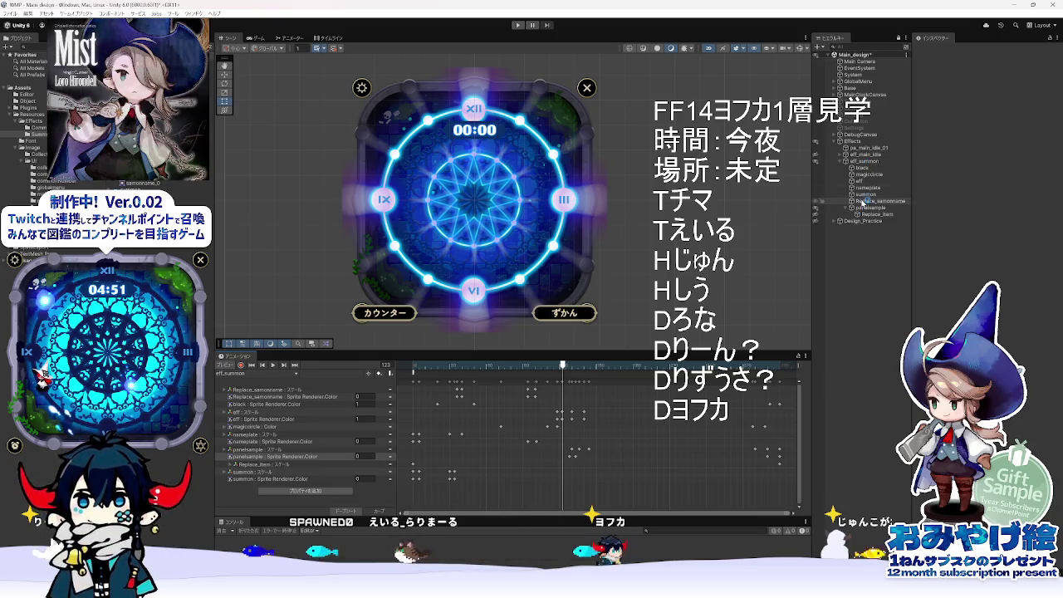
Select Replace_item and eff_summon, collapse panelsample's children and select the nameplate object.
click(866, 214)
click(851, 163)
click(840, 163)
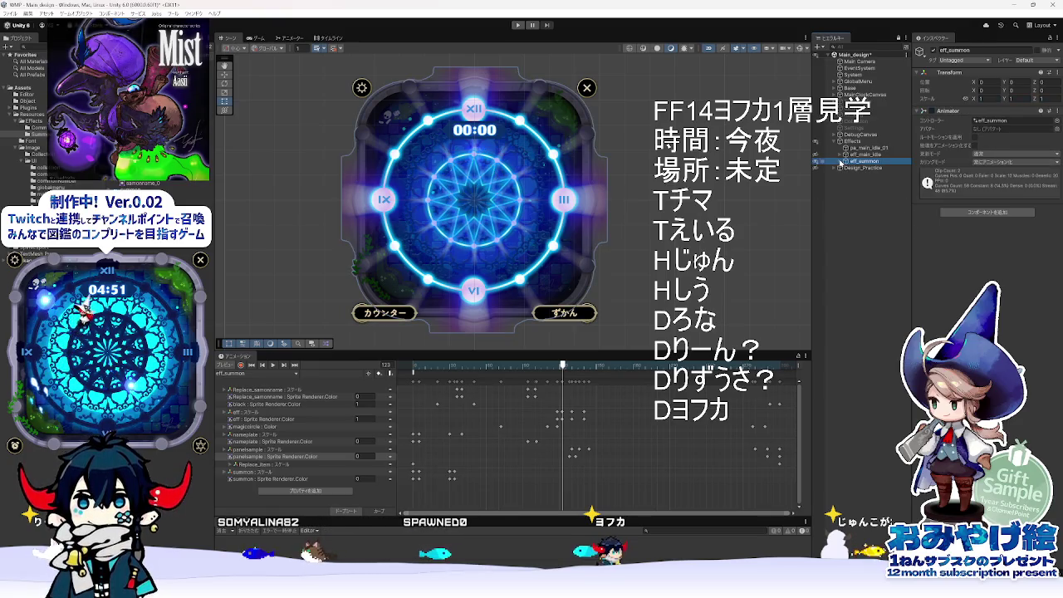
alt+click(840, 163)
click(851, 208)
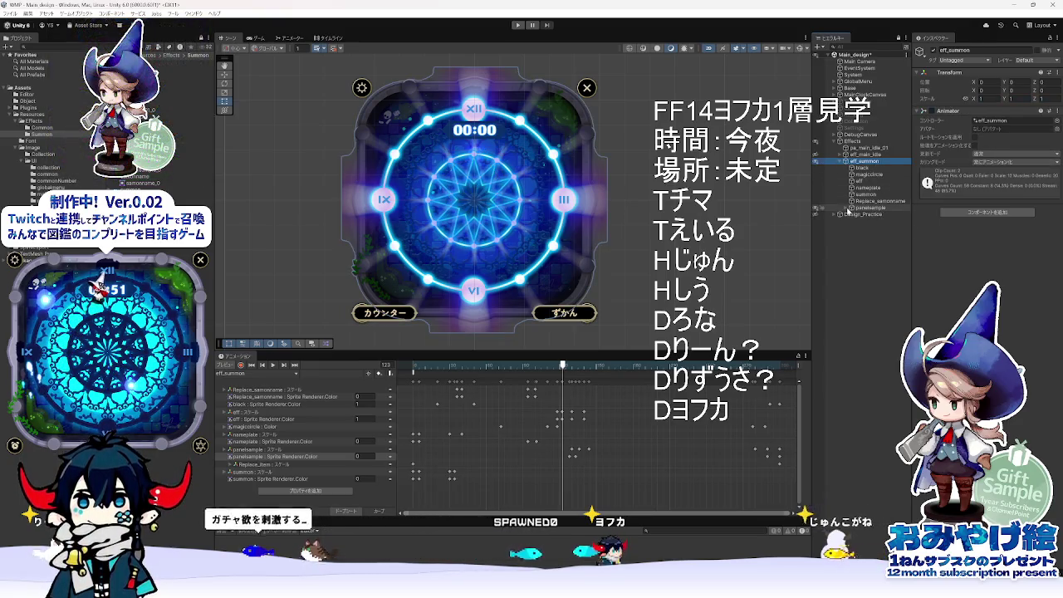
click(858, 173)
click(857, 188)
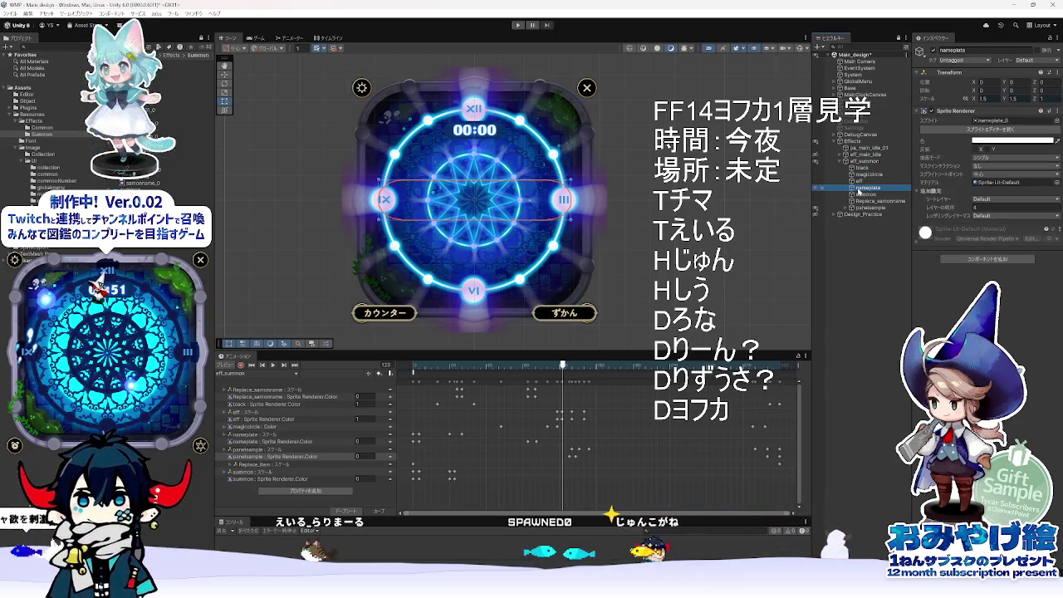
Replay the clip from frame 0, then scrub back from frame 102 to the SUMMON name plate reveal.
click(251, 365)
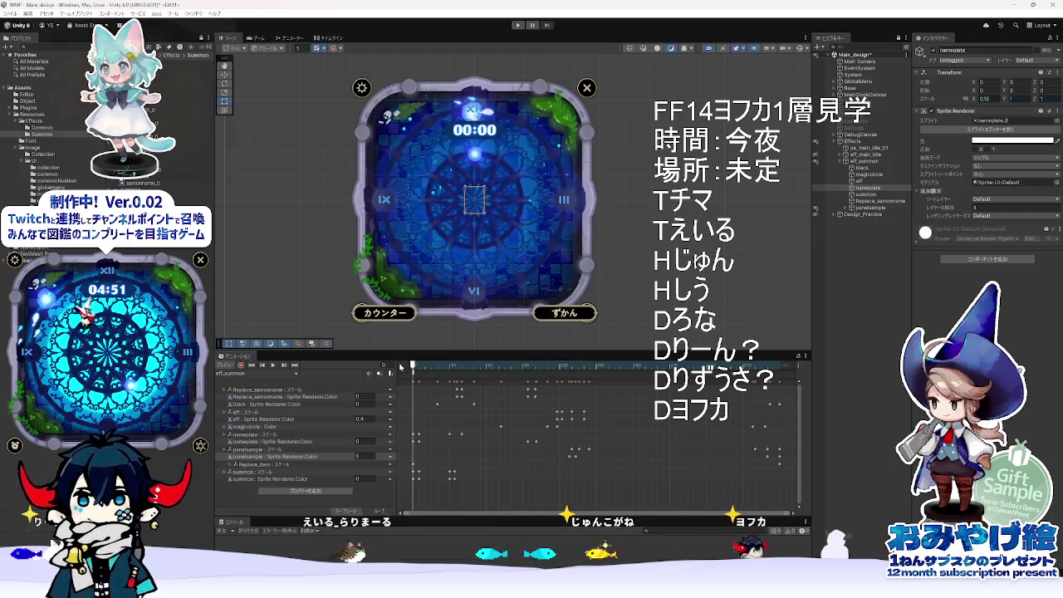
click(273, 365)
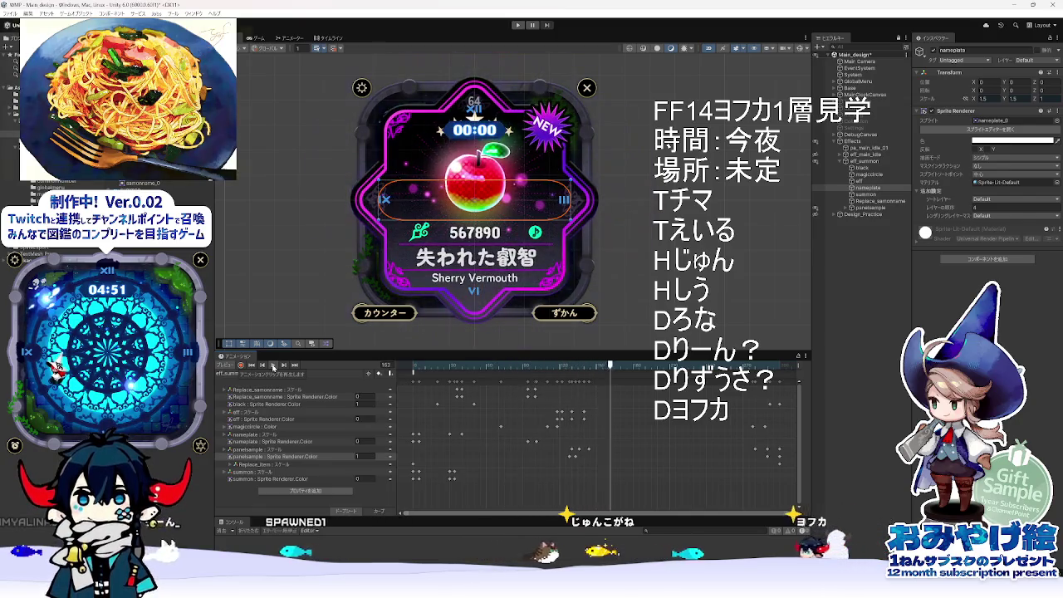
click(542, 365)
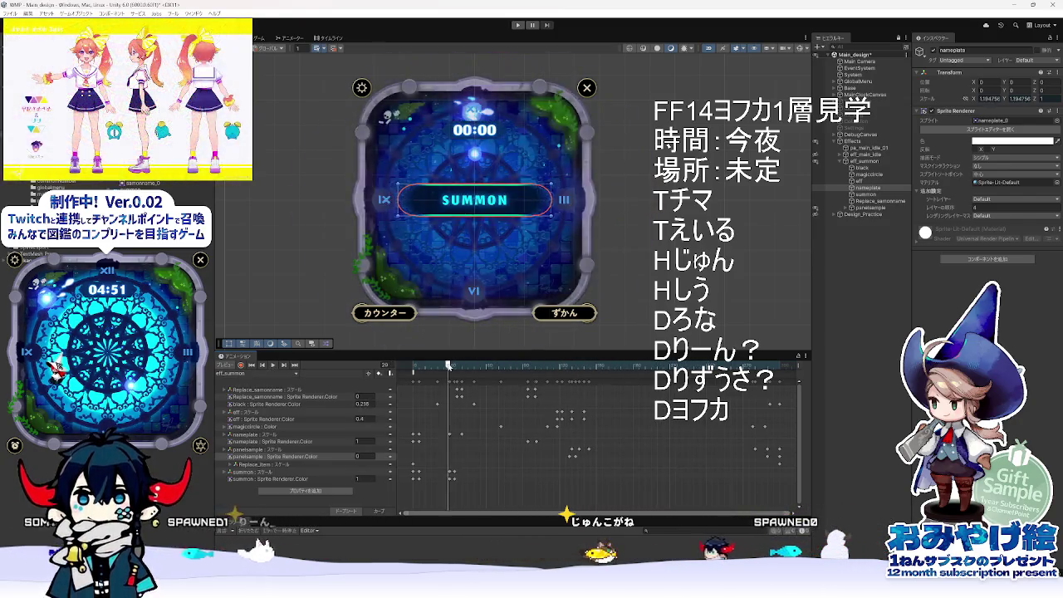
mouse_move(544, 366)
mouse_down()
mouse_move(588, 381)
mouse_move(402, 374)
mouse_move(615, 378)
mouse_move(437, 375)
mouse_up()
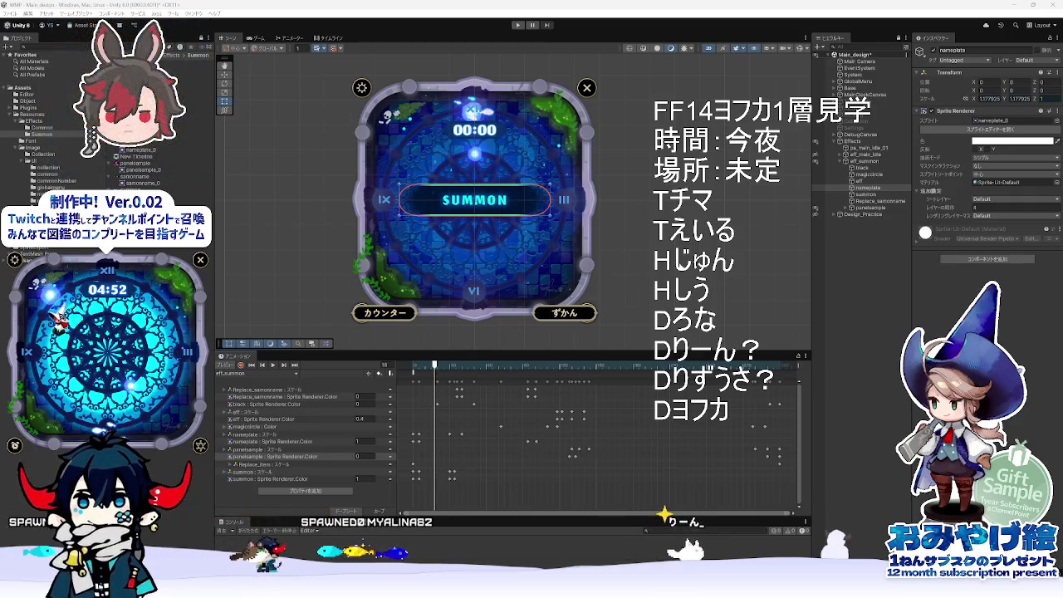
Scrub frames 16–30 and 60–82 to check the summoner name replacing the SUMMON label.
mouse_move(463, 368)
mouse_down()
mouse_move(498, 368)
mouse_move(449, 370)
mouse_move(482, 370)
mouse_up()
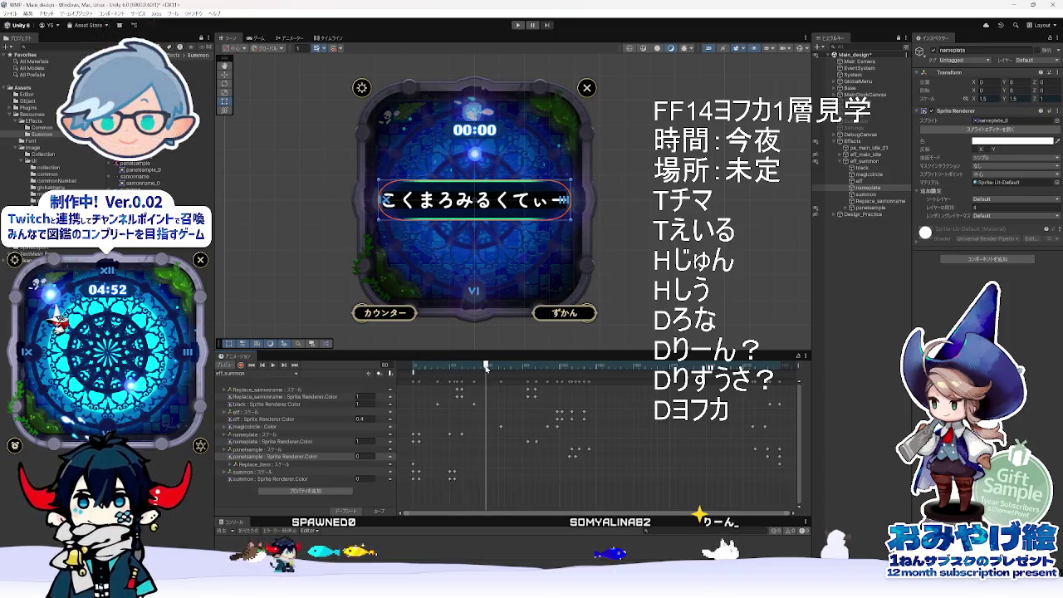
mouse_move(486, 368)
mouse_down()
mouse_move(404, 369)
mouse_move(526, 381)
mouse_move(423, 367)
mouse_move(488, 368)
mouse_move(460, 368)
mouse_up()
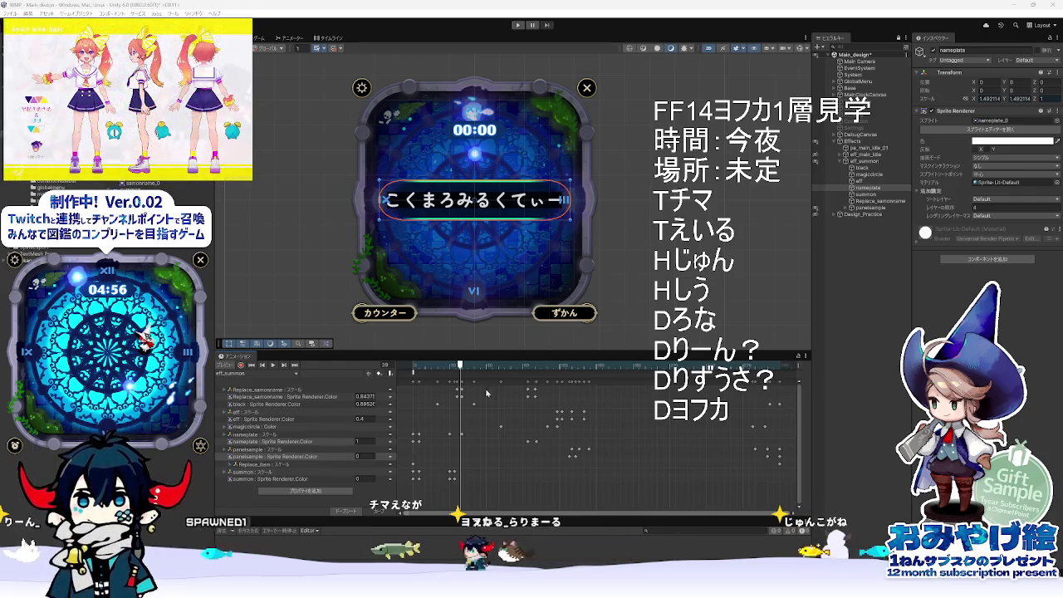
Scrub from frame 1 to the apple card, deselect the nameplate, then return to the name banner.
click(414, 367)
mouse_move(414, 369)
mouse_down()
mouse_move(697, 367)
mouse_move(537, 378)
mouse_move(664, 367)
mouse_move(531, 367)
mouse_move(654, 366)
mouse_up()
click(653, 322)
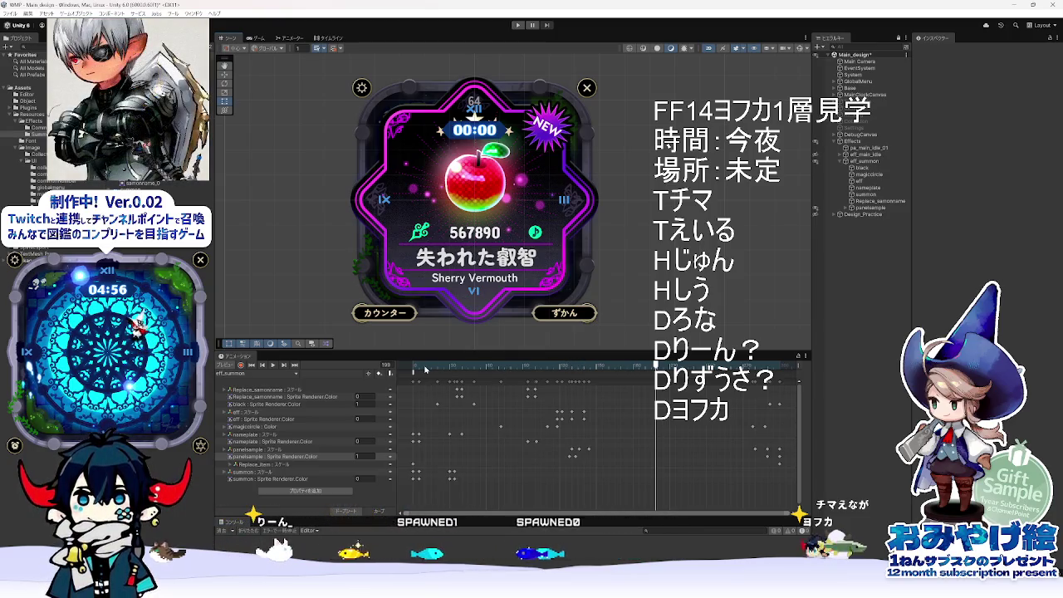
mouse_move(507, 367)
mouse_down()
mouse_move(777, 381)
mouse_move(528, 377)
mouse_move(543, 378)
mouse_move(381, 362)
mouse_move(581, 372)
mouse_move(556, 367)
mouse_up()
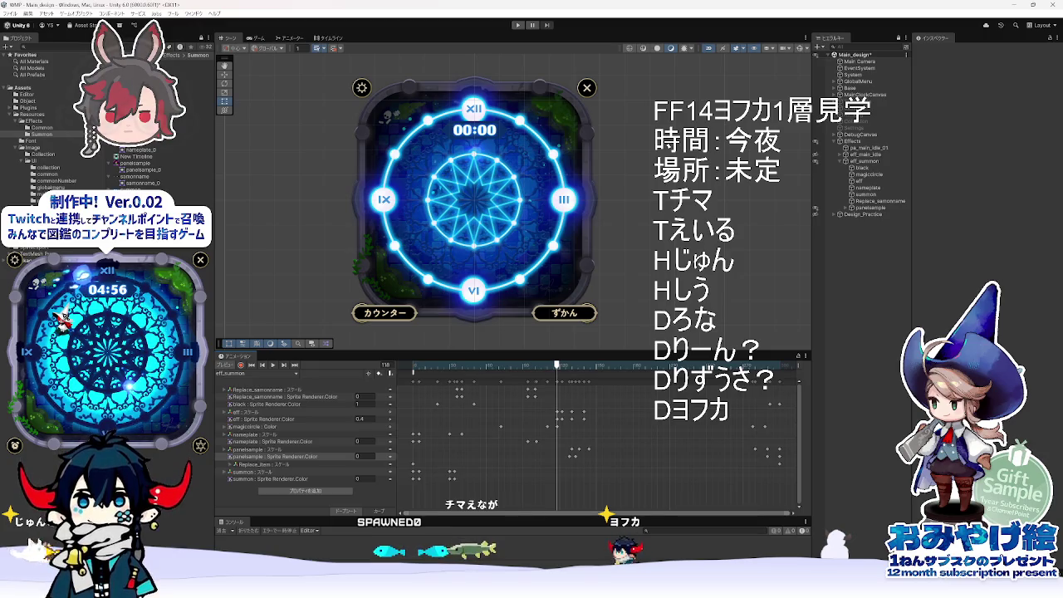
drag(440, 368, 468, 370)
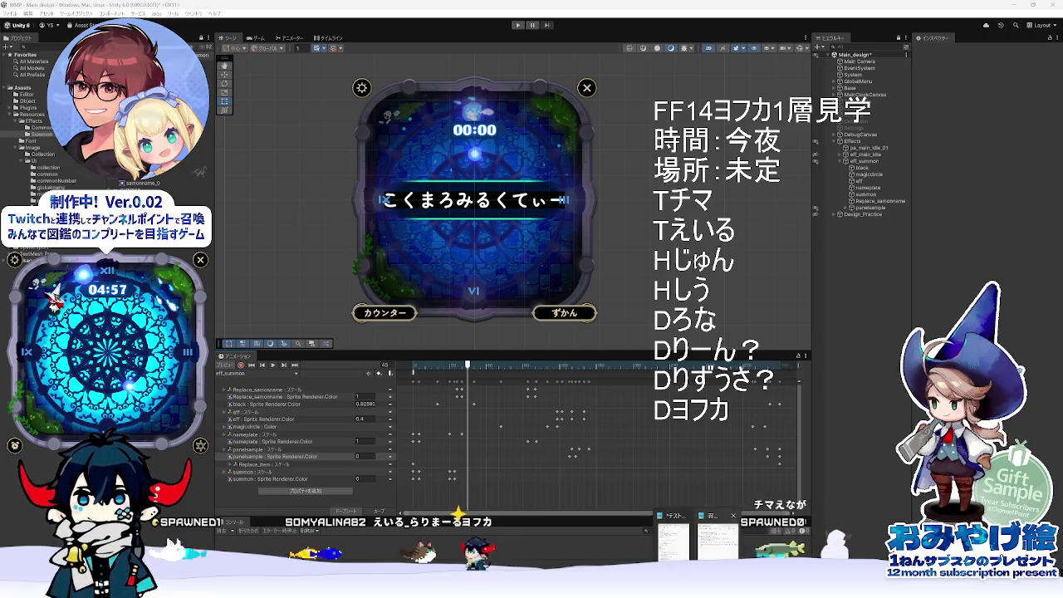
Bring the memo.txt Notepad window forward, move it lower and place the cursor on a new line.
key(alt+Tab)
mouse_move(770, 215)
mouse_down()
mouse_move(852, 323)
mouse_move(845, 337)
mouse_move(794, 288)
mouse_up()
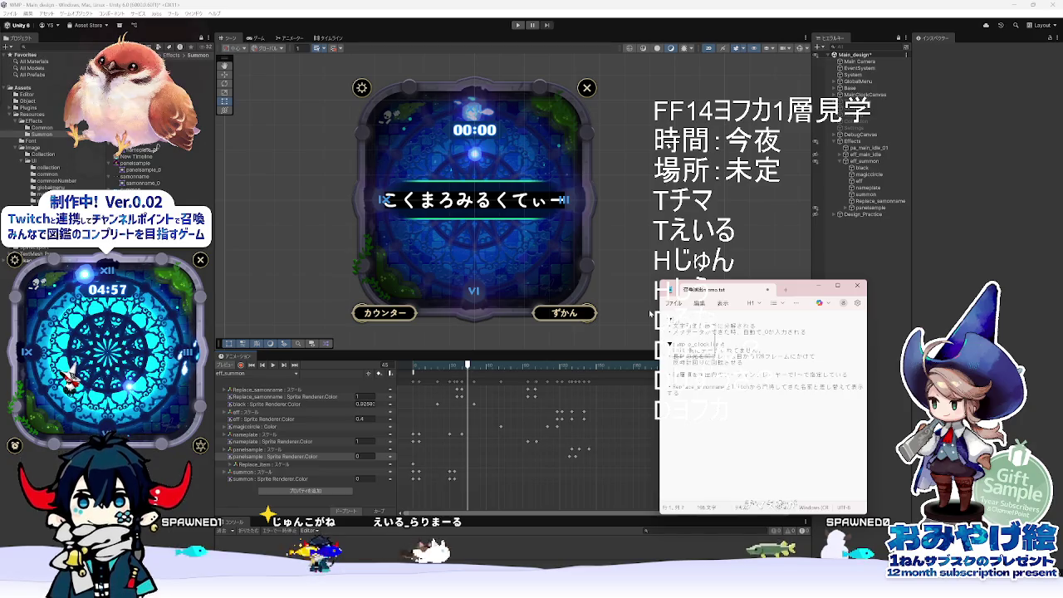
click(723, 394)
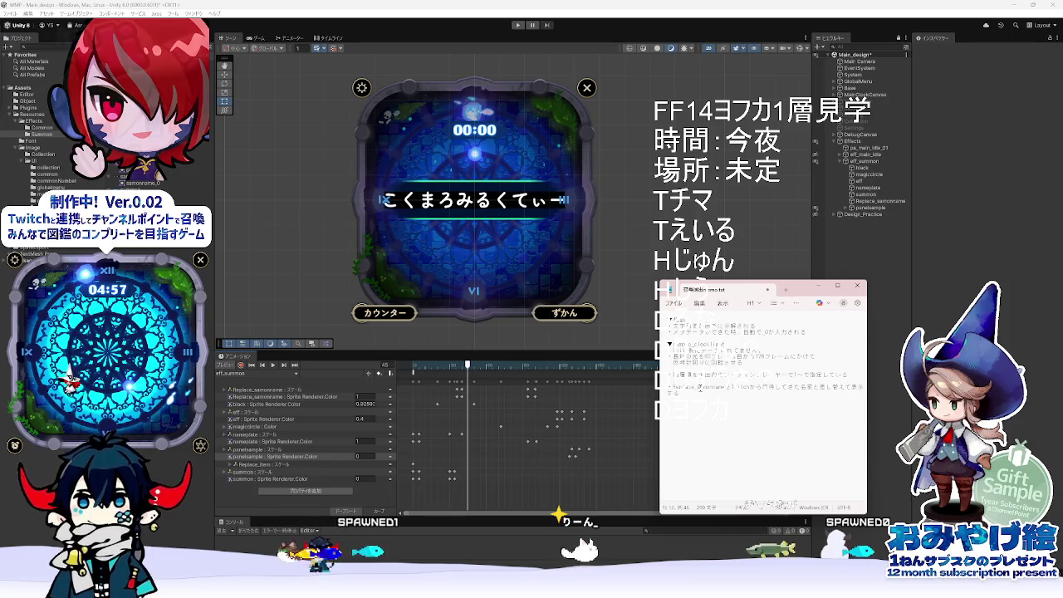
text(い)
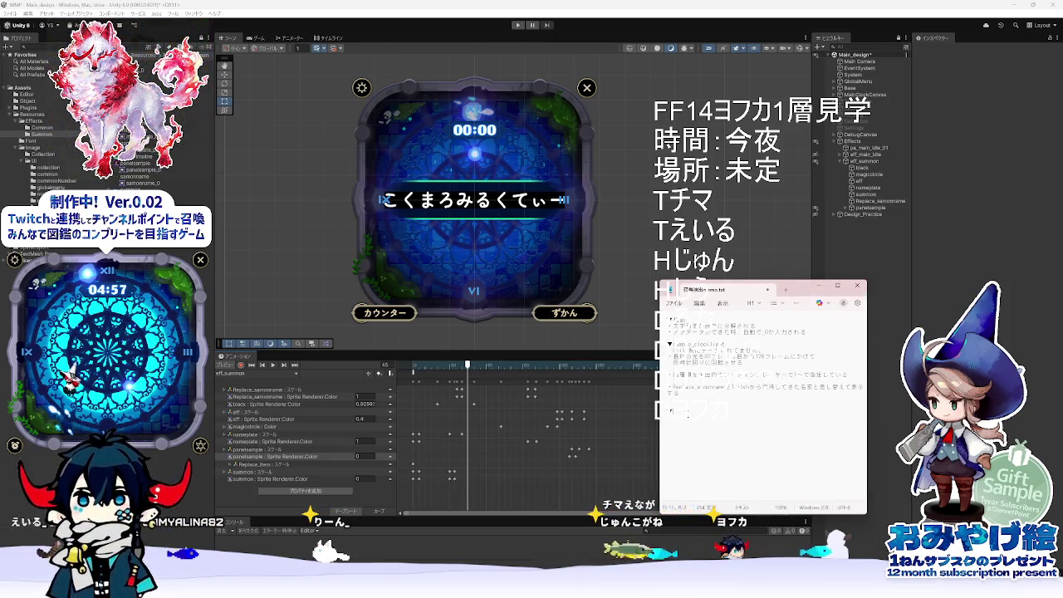
drag(668, 355, 837, 374)
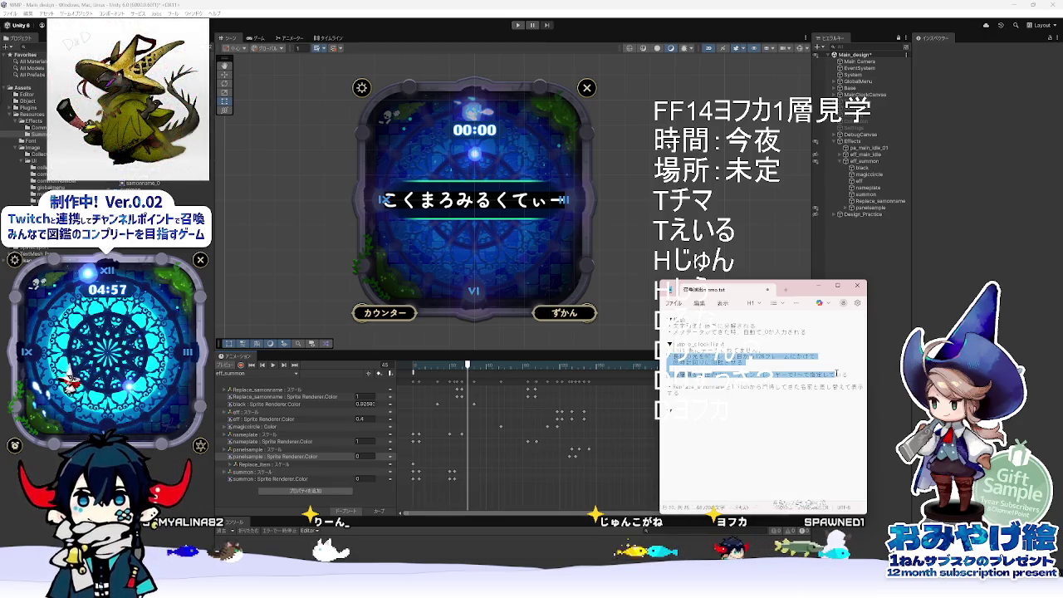
click(714, 408)
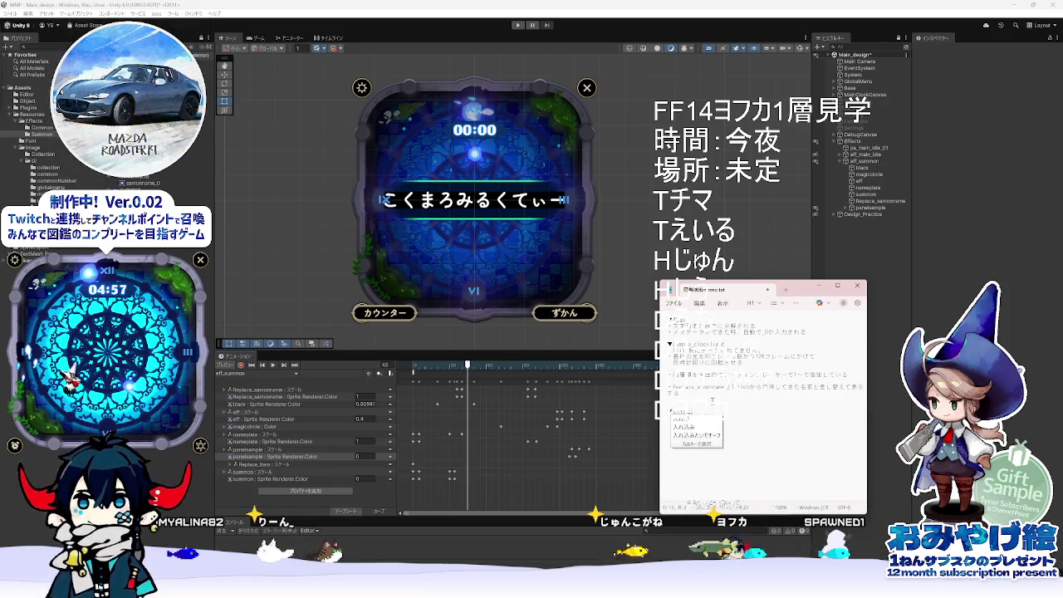
Type the note about nested animations and its follow-up lines ending with のを修正する.
text(animeーションが入れ)
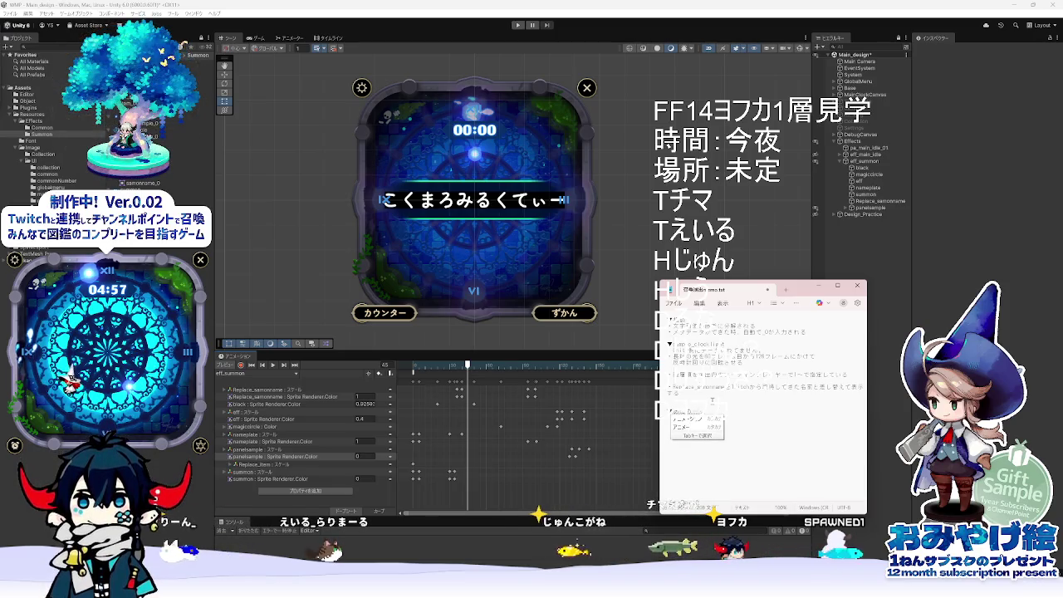
text(についてて)
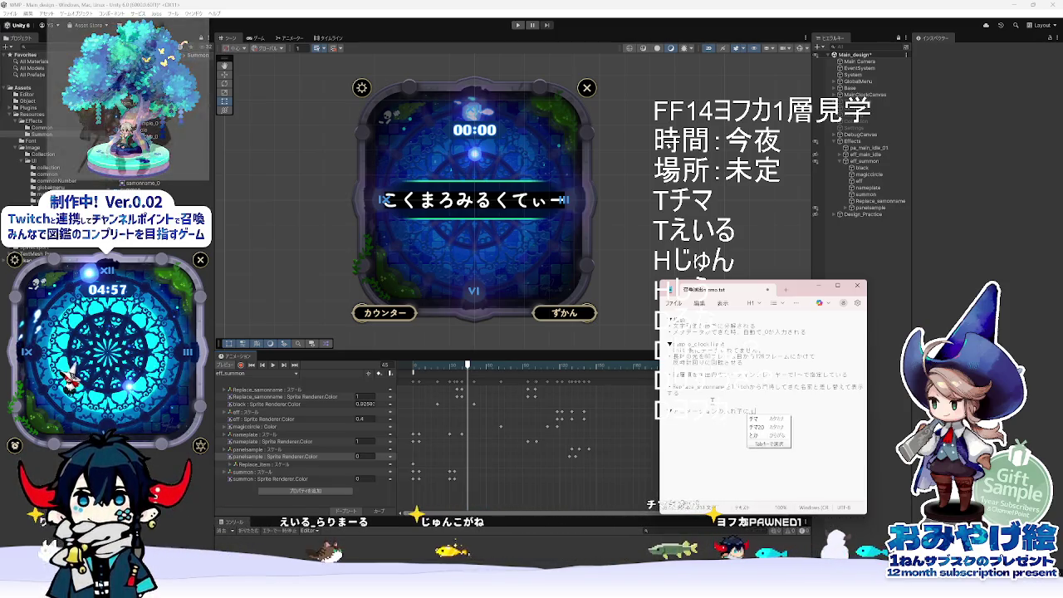
key(Return)
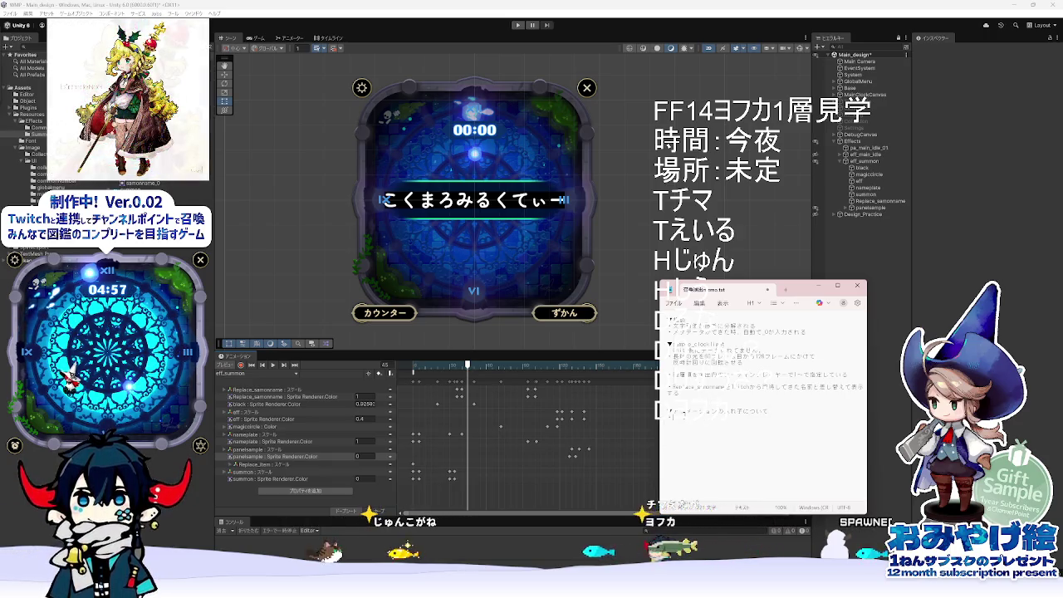
text(・)
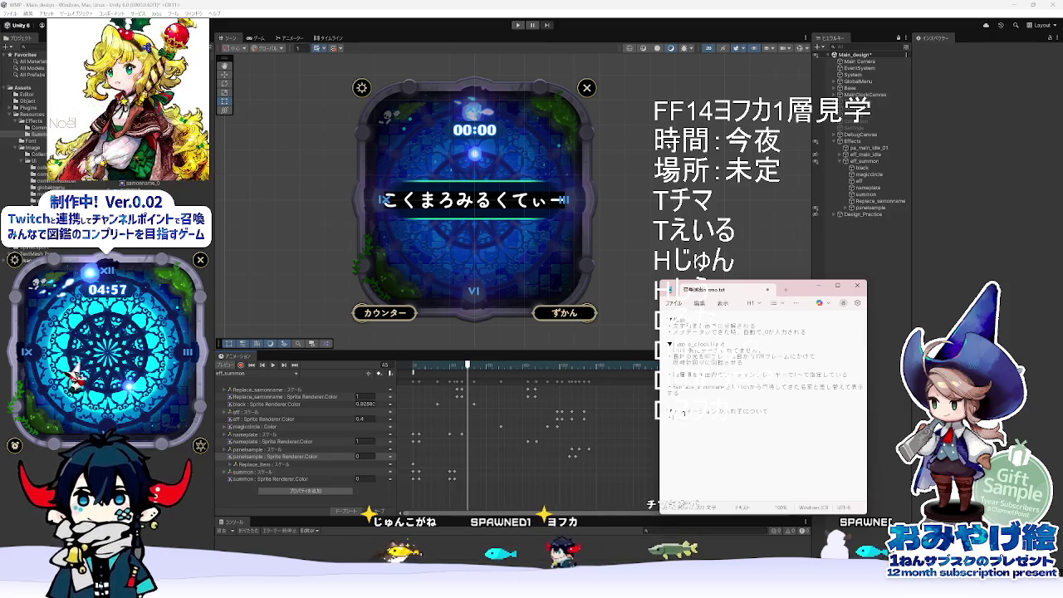
text(するか)
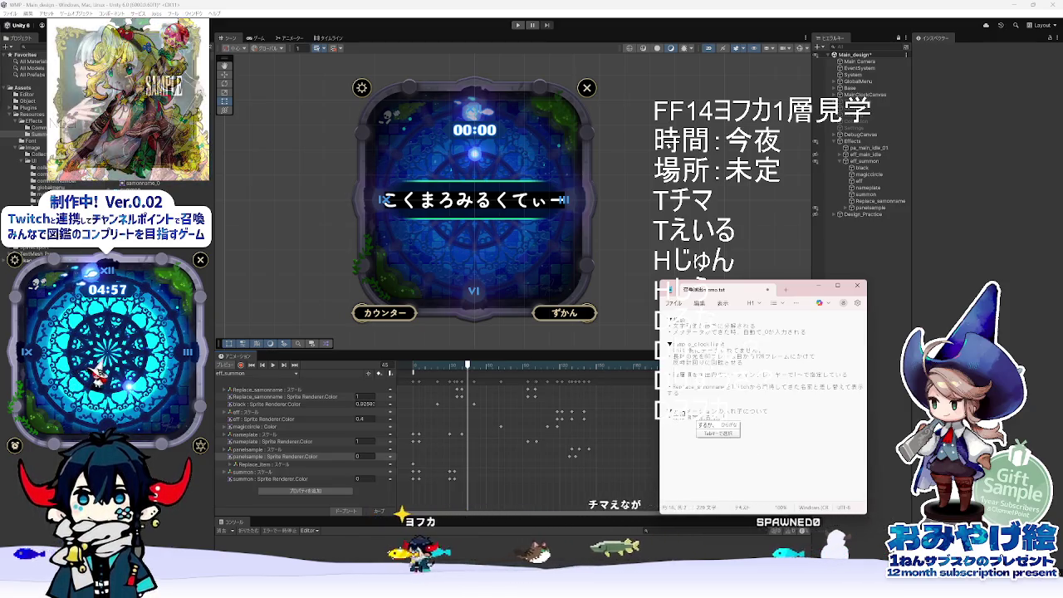
key(Return)
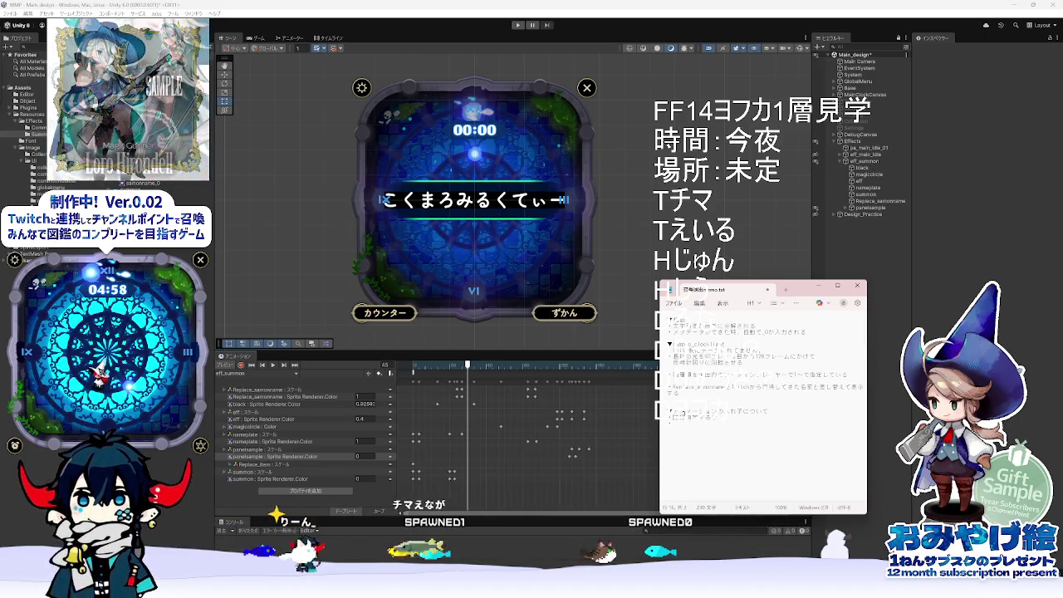
text(の)
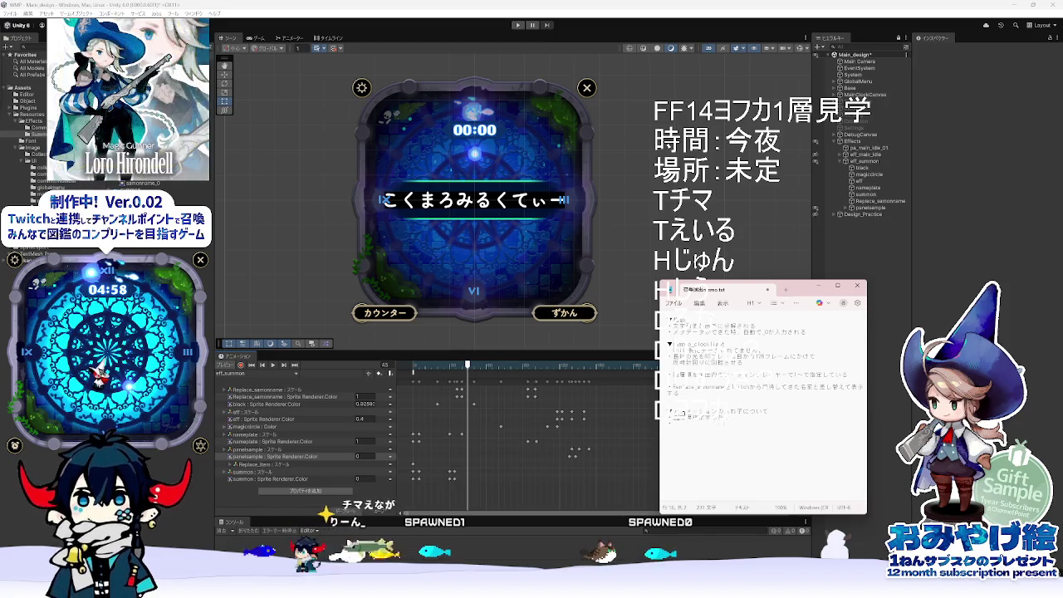
text(を修正する)
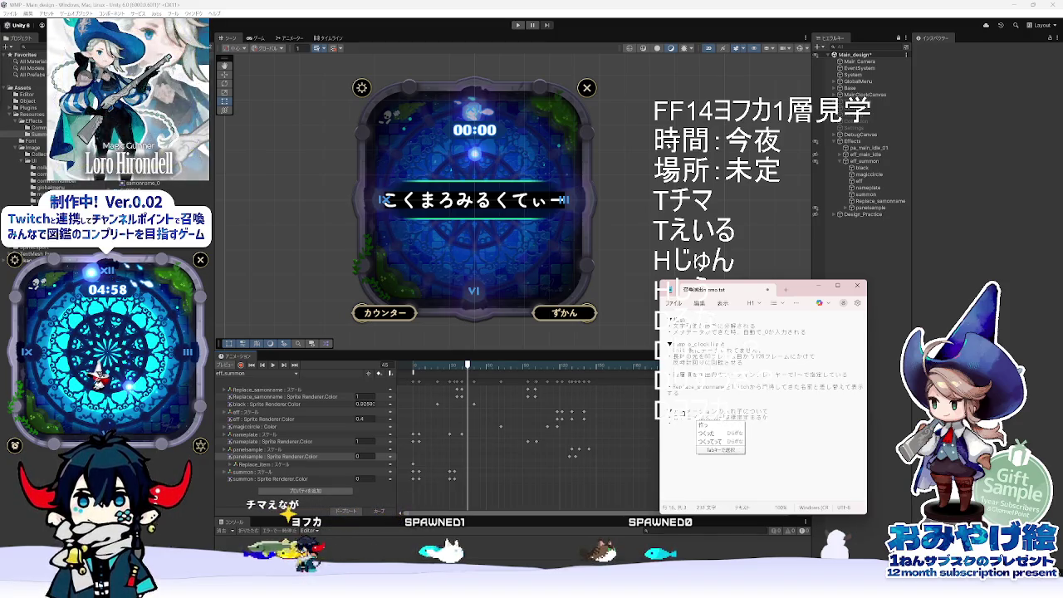
key(Return)
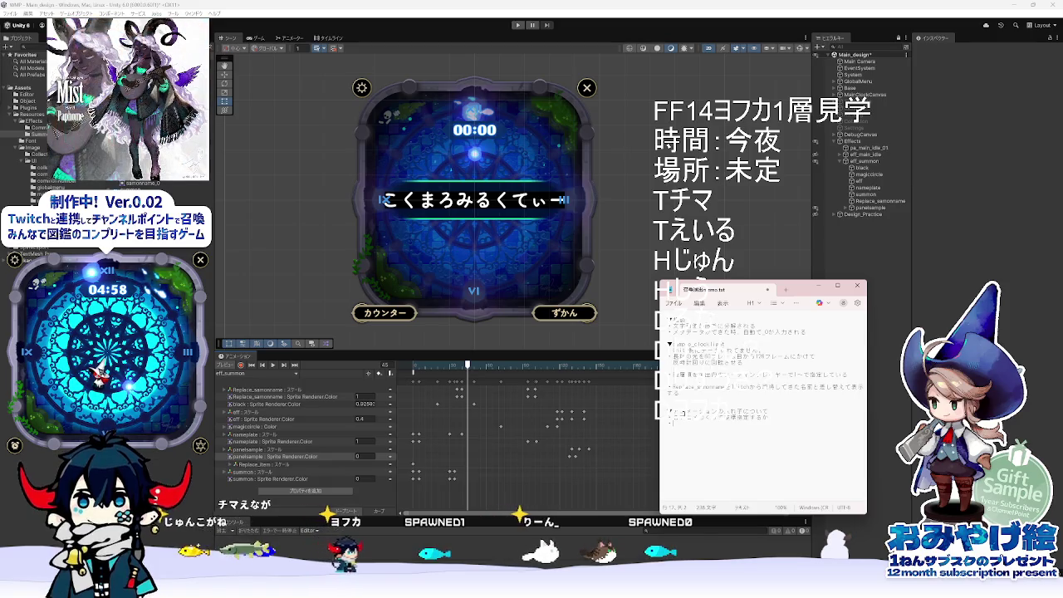
Add a kanji-converted question line about the fix, ending with ？, and start a new line.
text(しゅうせいつくって)
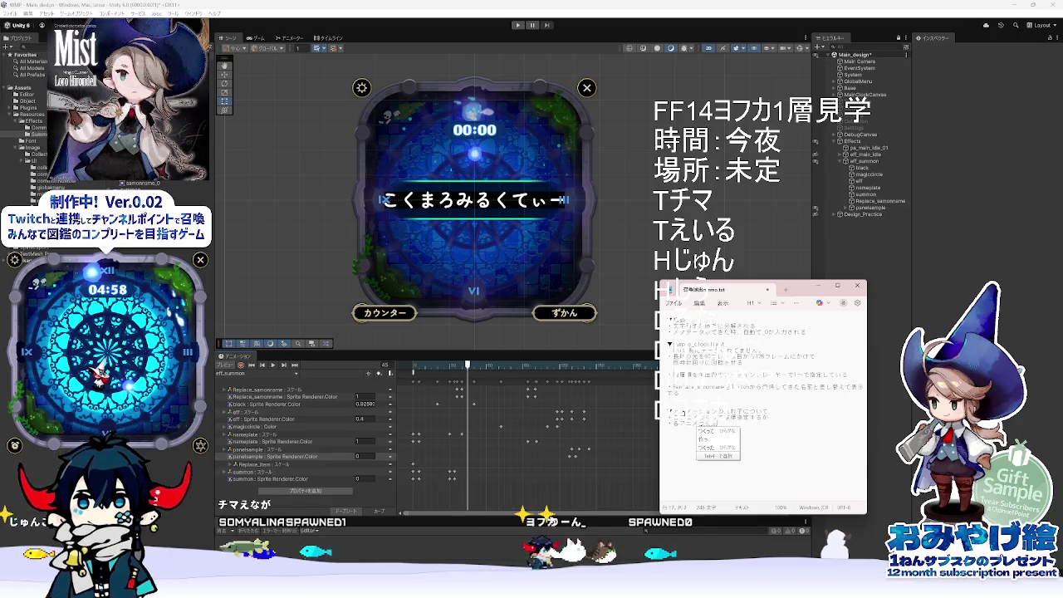
text(た)
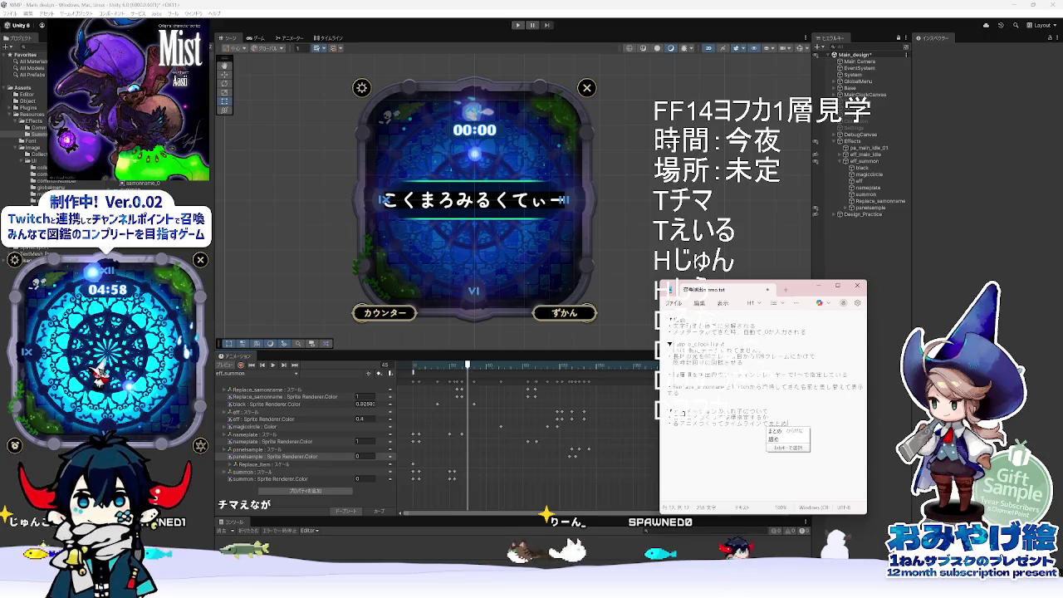
key(space)
key(space)
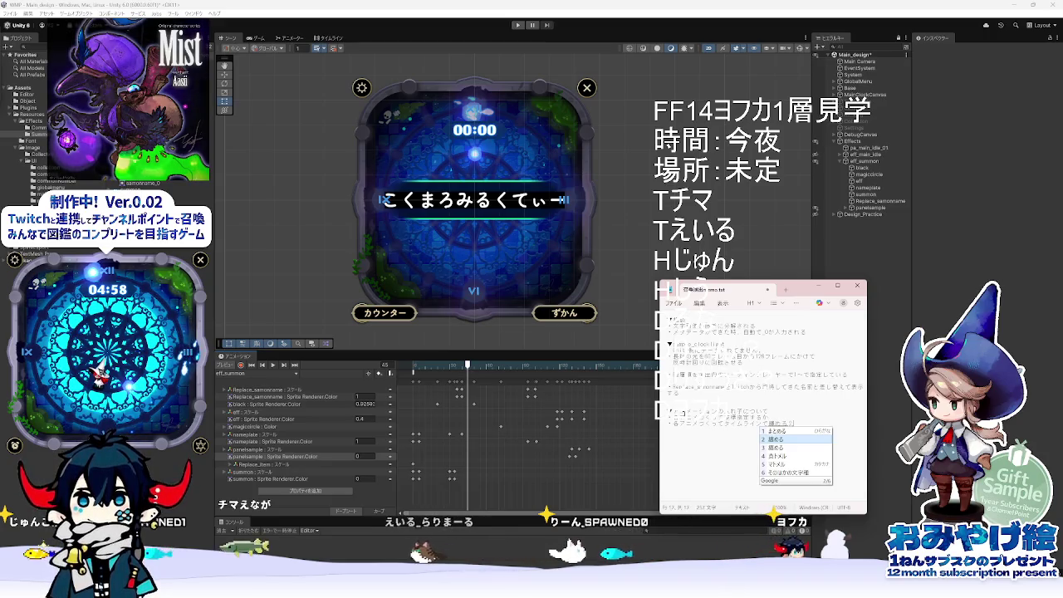
key(Return)
text(？)
key(Return)
key(Return)
Add the bullet ・上記1つのアニメ内でつくる and a final line reading 検索してみる.
text(・1)
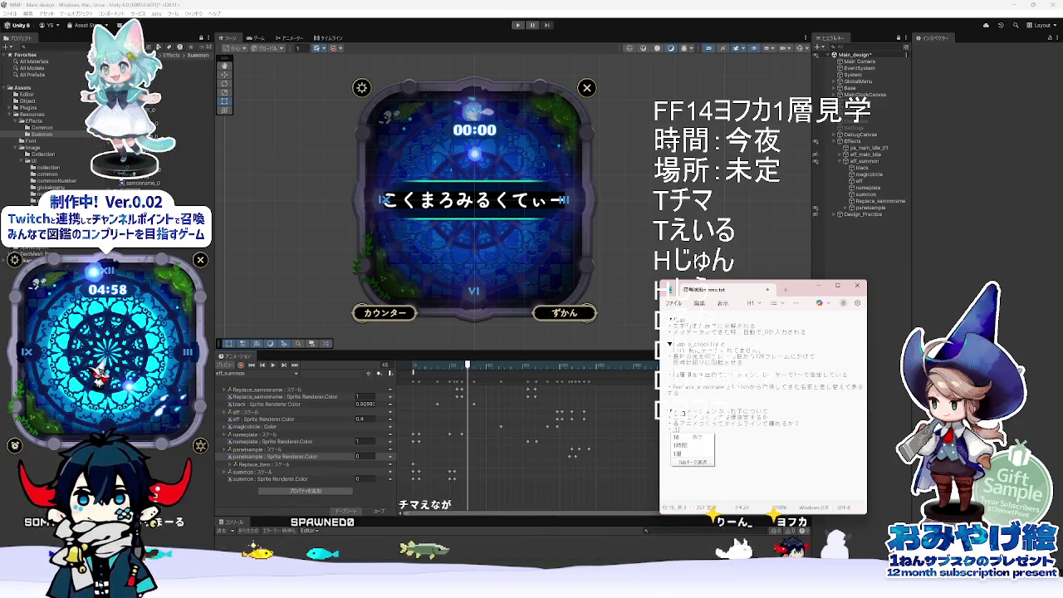
text(上記)
text(1つのアニメ)
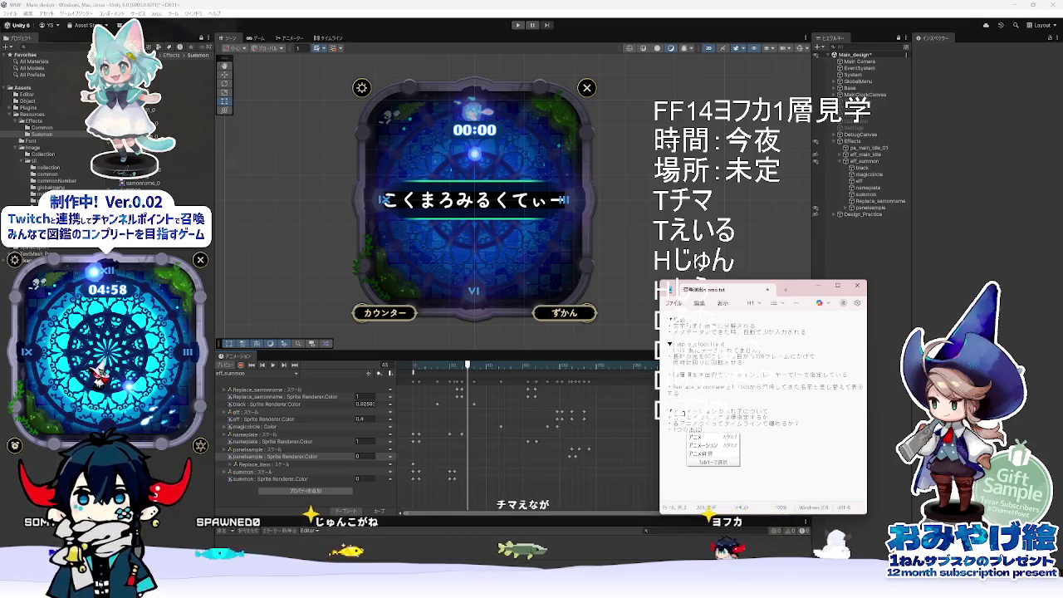
text(内で)
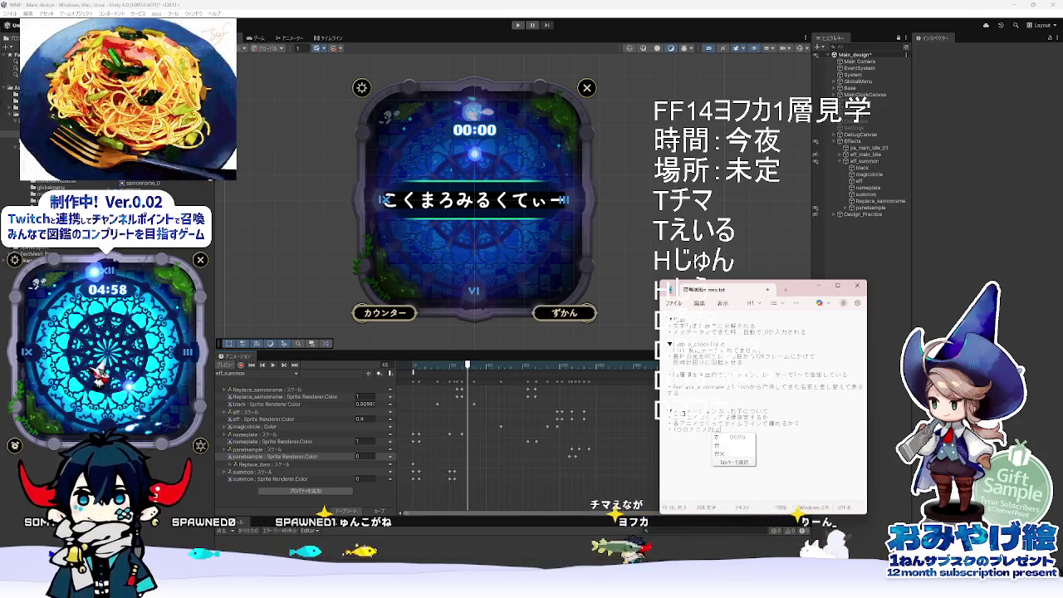
text(でつくる)
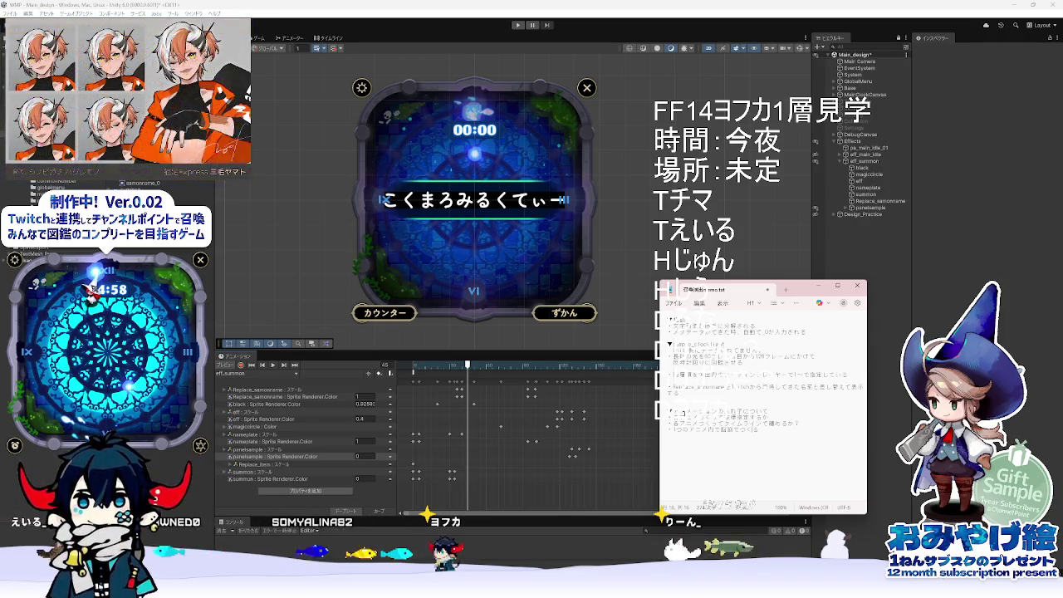
text(yari)
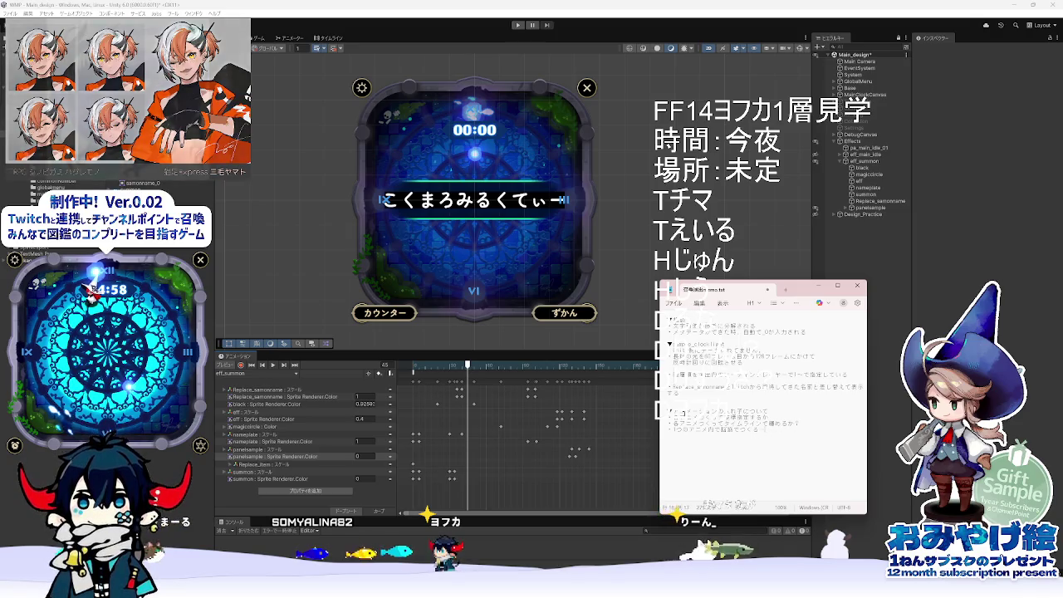
text(い)
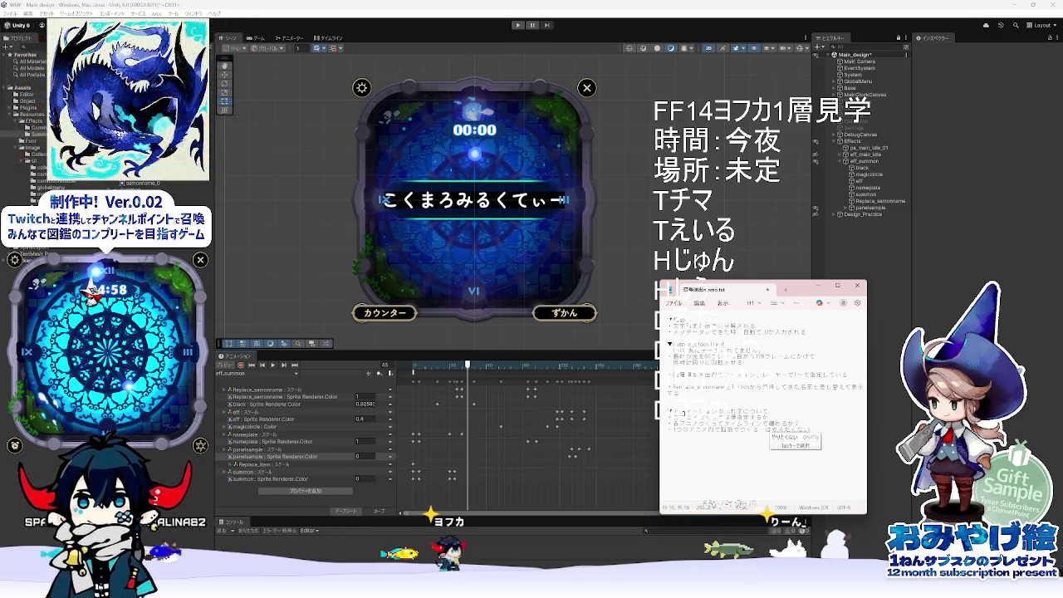
key(Return)
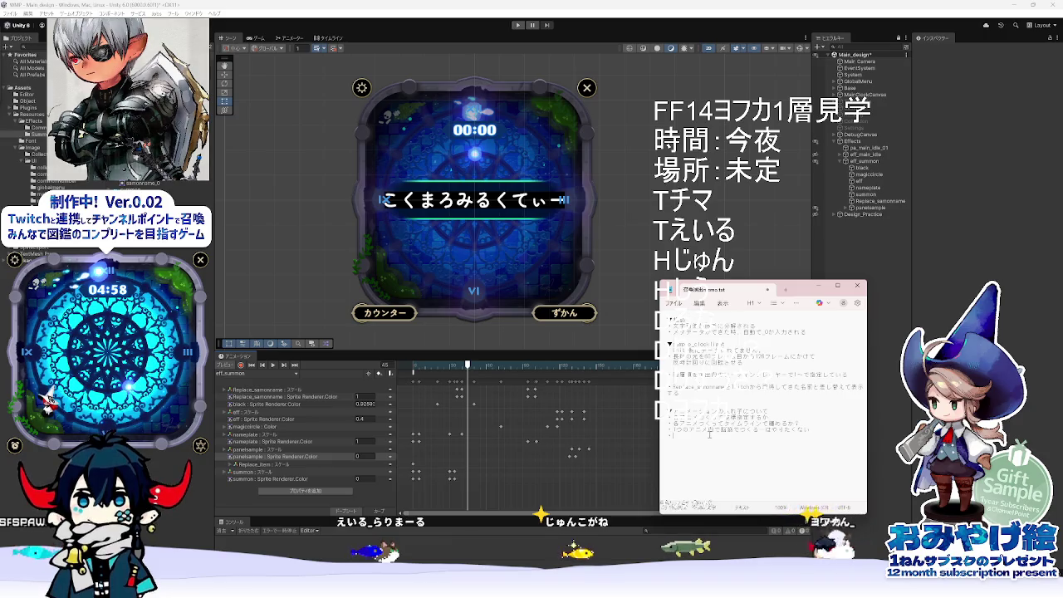
text(検索してな)
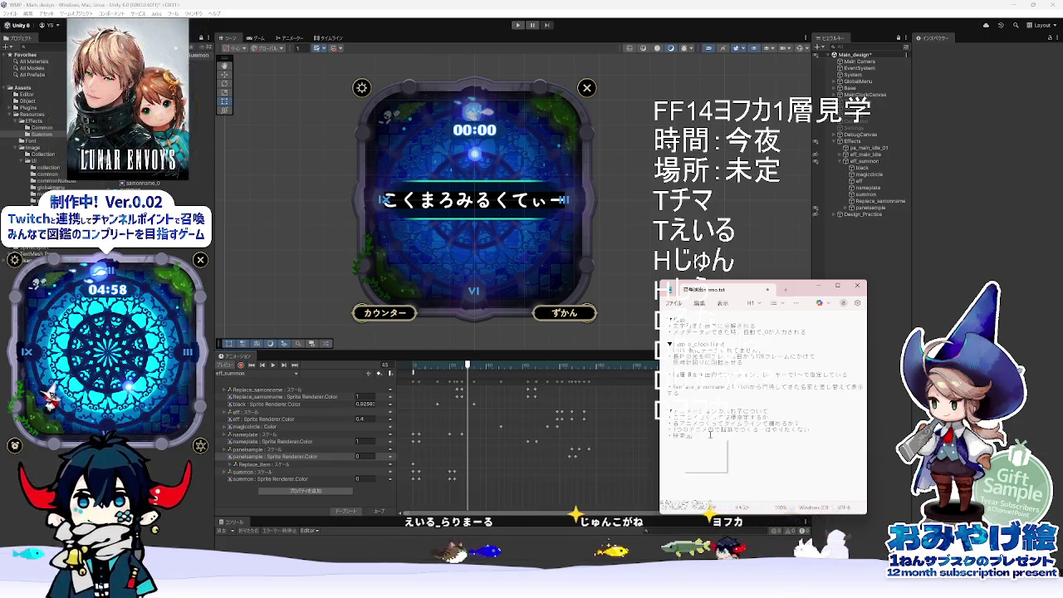
key(BackSpace)
text(みる)
key(Return)
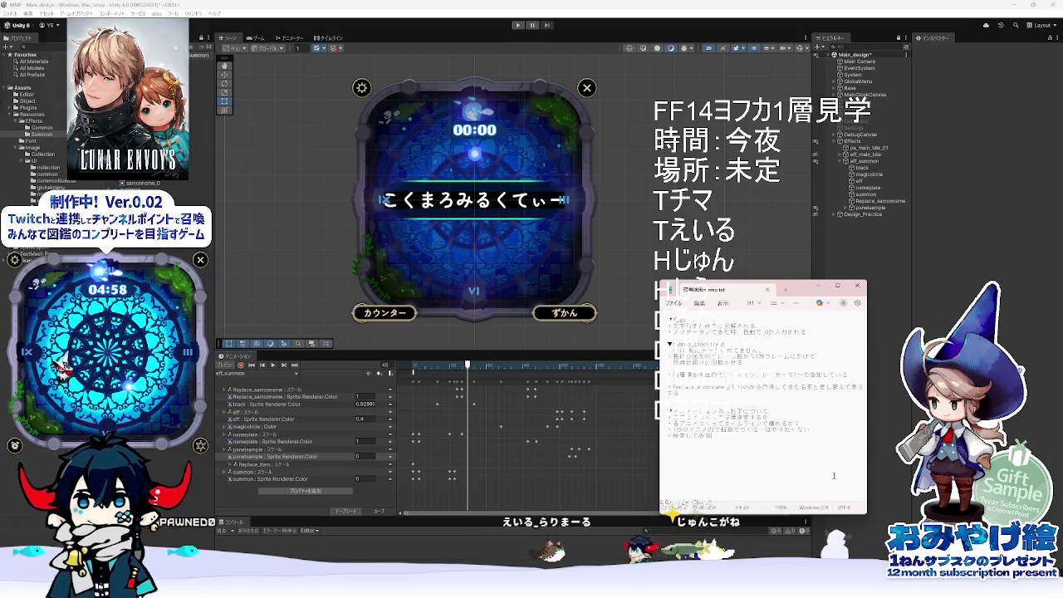
Move Notepad aside, bring Unity to the front, and collapse eff_summon's children.
drag(809, 287, 972, 249)
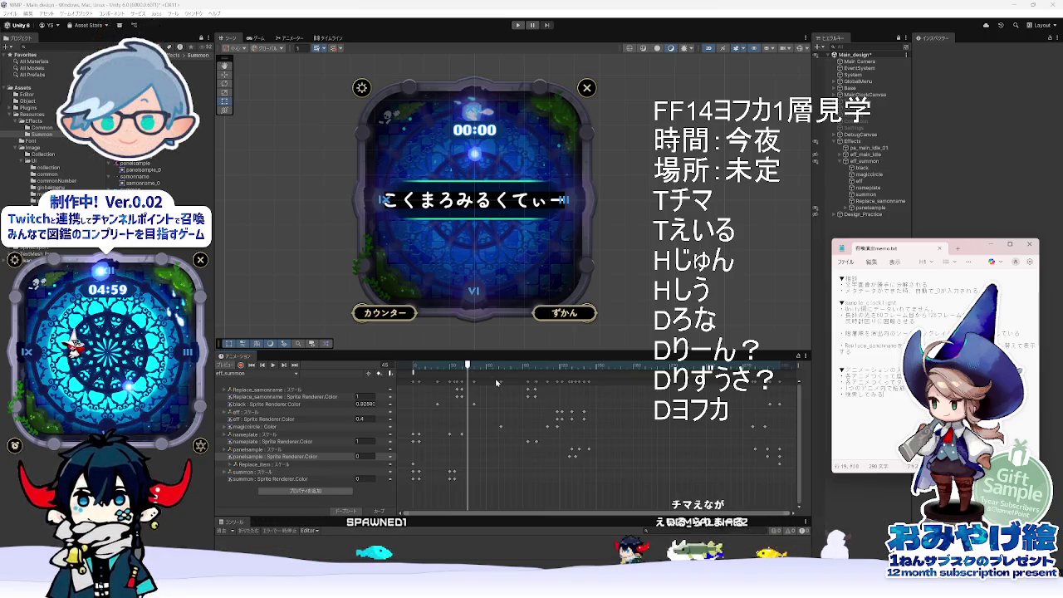
click(613, 298)
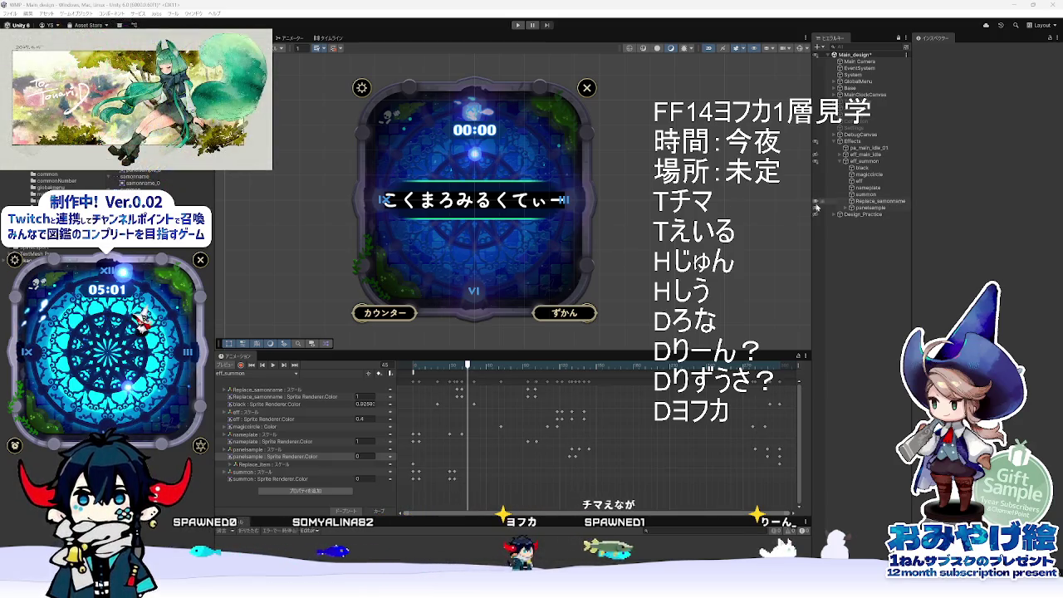
click(839, 160)
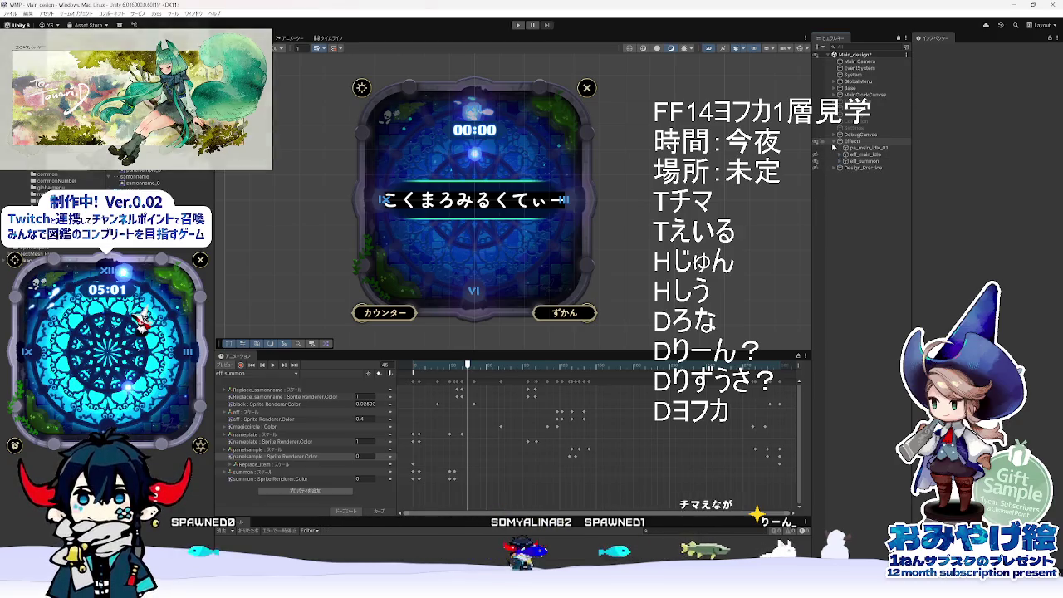
Scrub the summon preview from frame 14 through 108 to about frame 161 on the apple card.
click(430, 365)
mouse_move(430, 365)
mouse_down()
mouse_move(542, 366)
mouse_move(399, 366)
mouse_move(651, 369)
mouse_move(506, 377)
mouse_move(623, 378)
mouse_up()
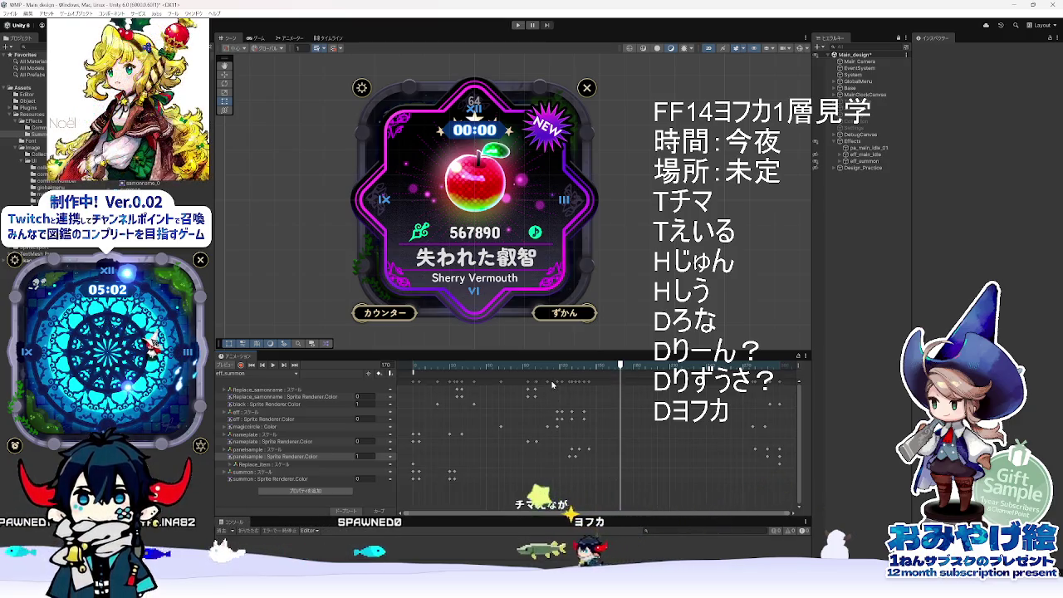
mouse_move(550, 379)
mouse_down()
mouse_move(482, 378)
mouse_move(604, 376)
mouse_up()
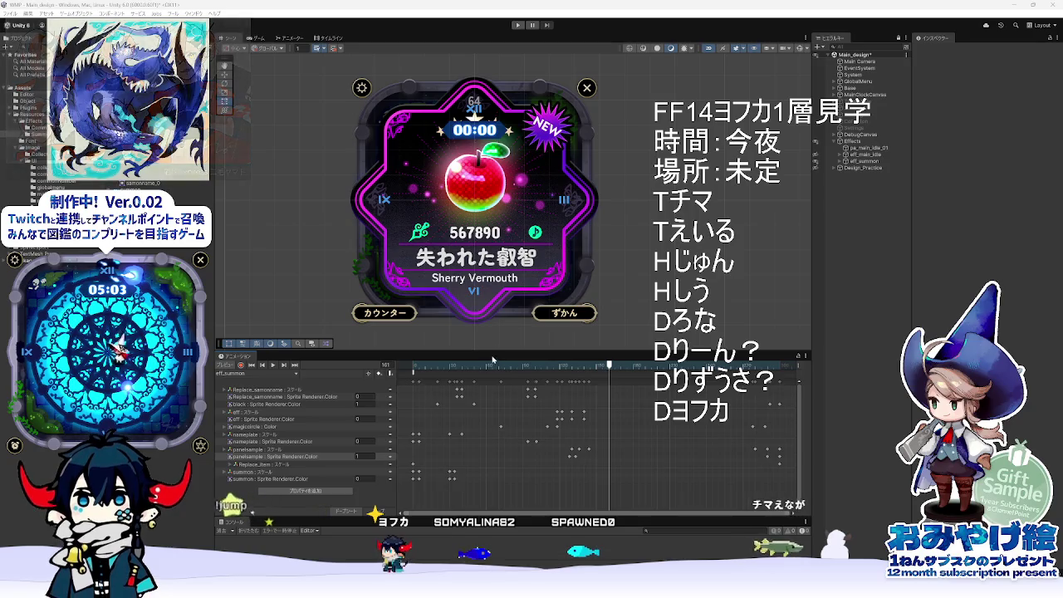
Rewind the clip to frame 0, play and stop it, then set the playhead to frame 66.
drag(492, 359, 333, 359)
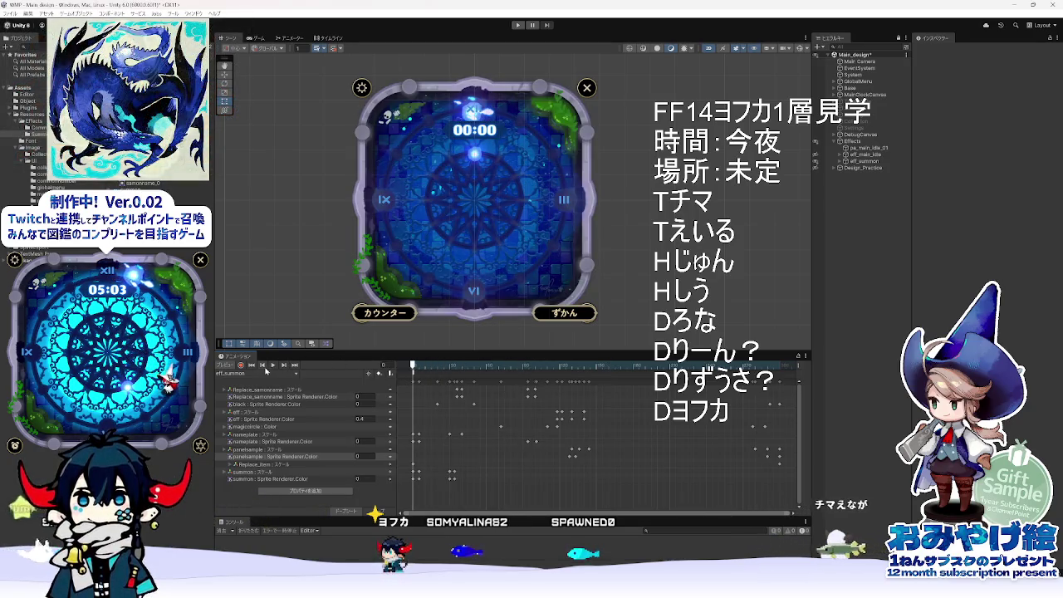
click(272, 365)
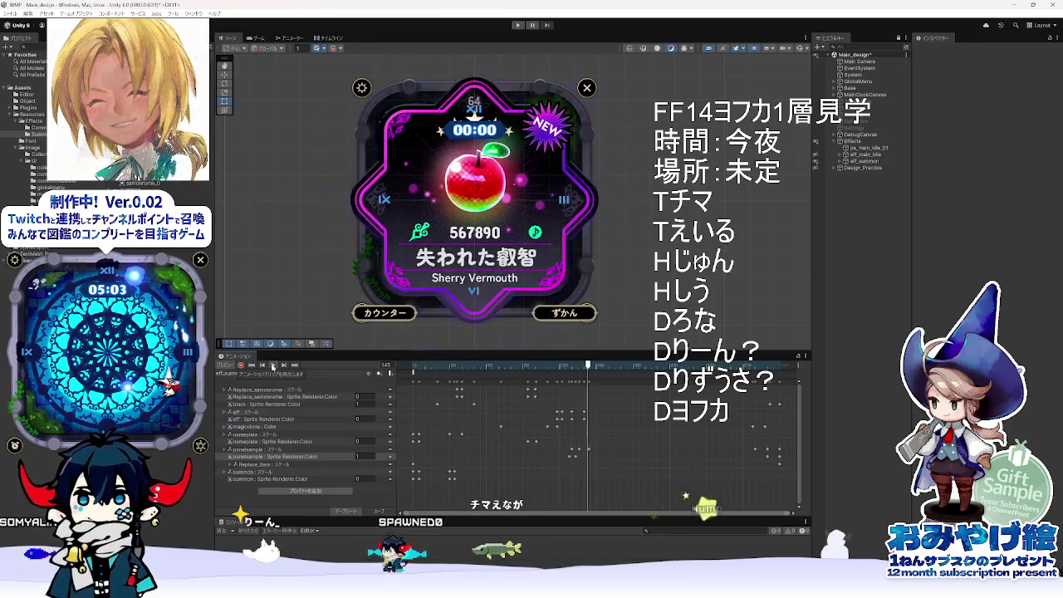
click(273, 367)
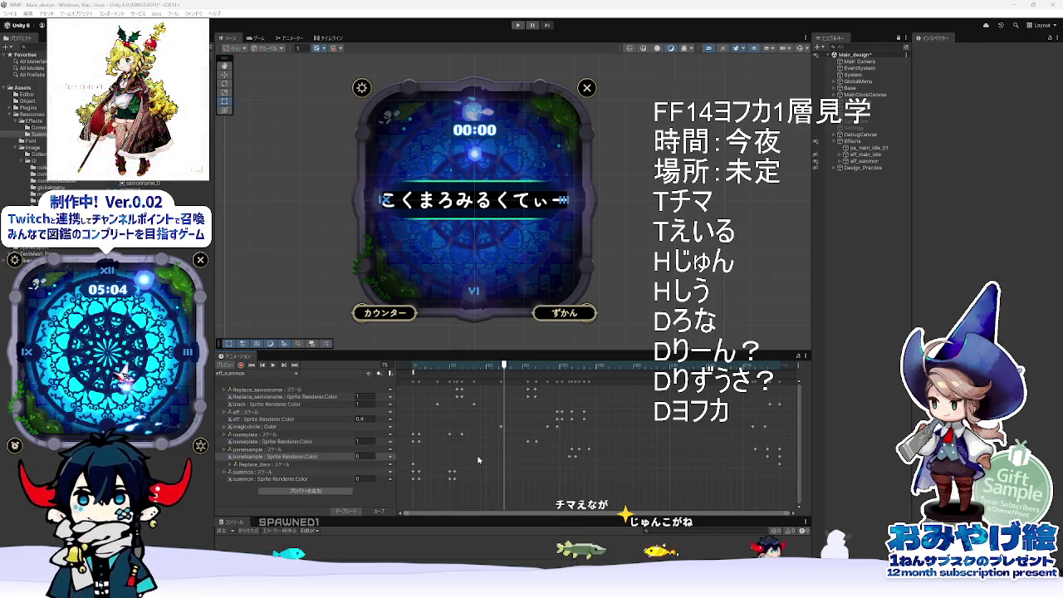
click(494, 366)
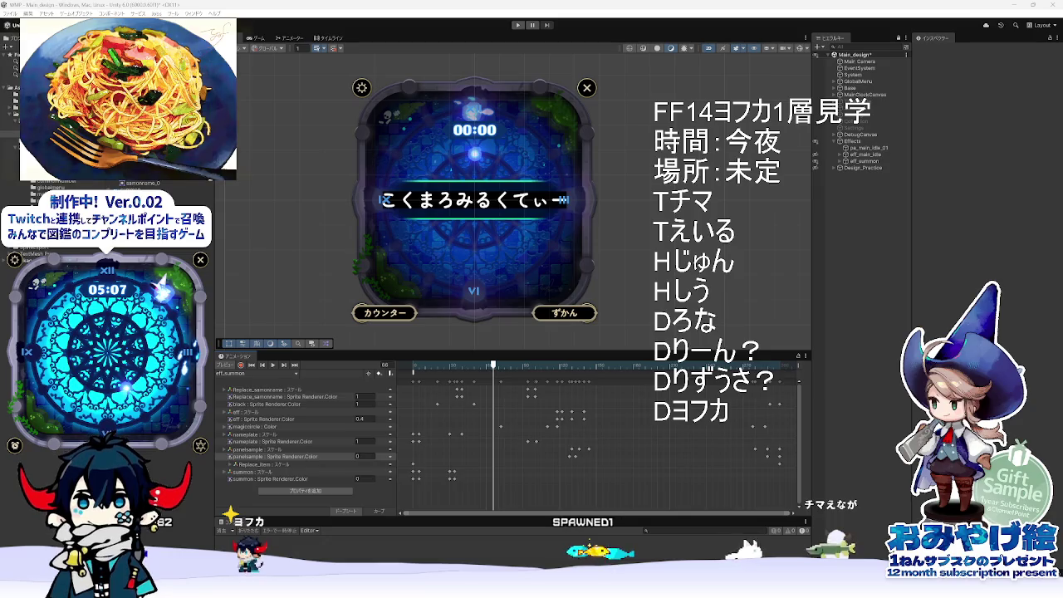
Drag the playhead forward to about frame 200 to show the apple card with its NEW badge.
drag(493, 366, 675, 366)
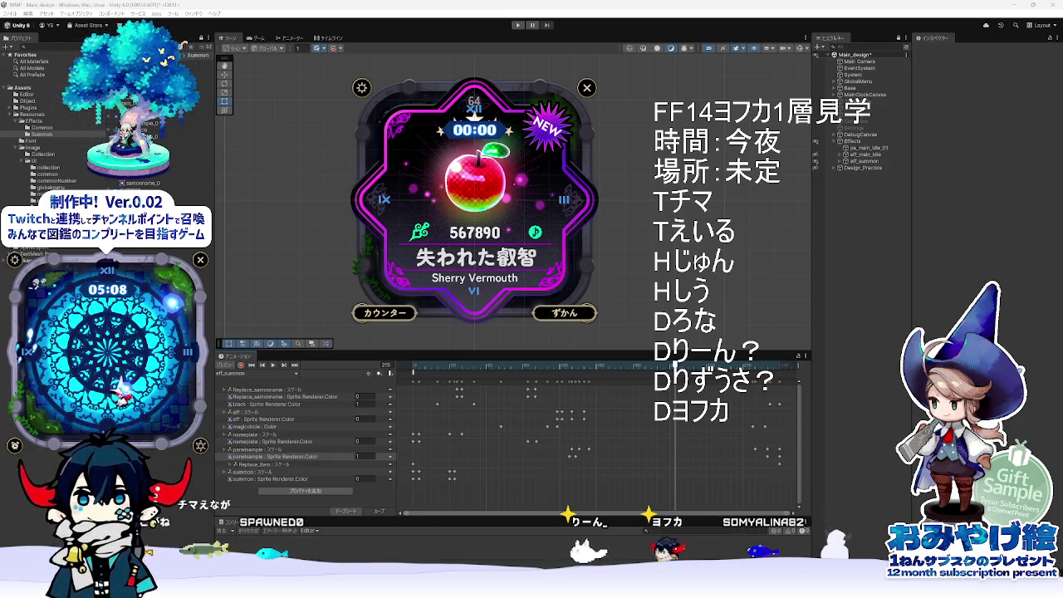
drag(465, 379, 655, 378)
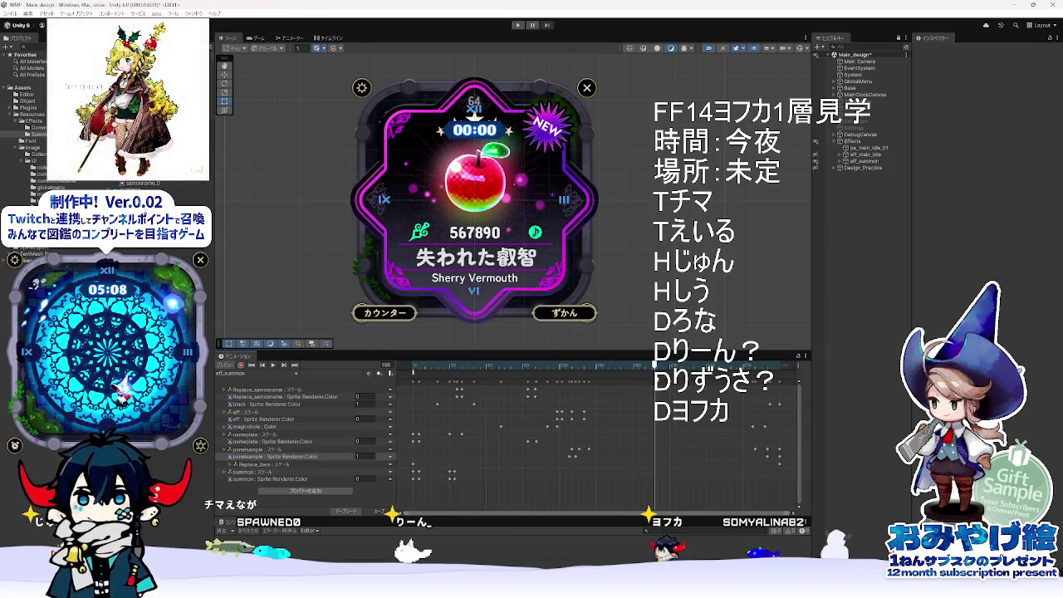